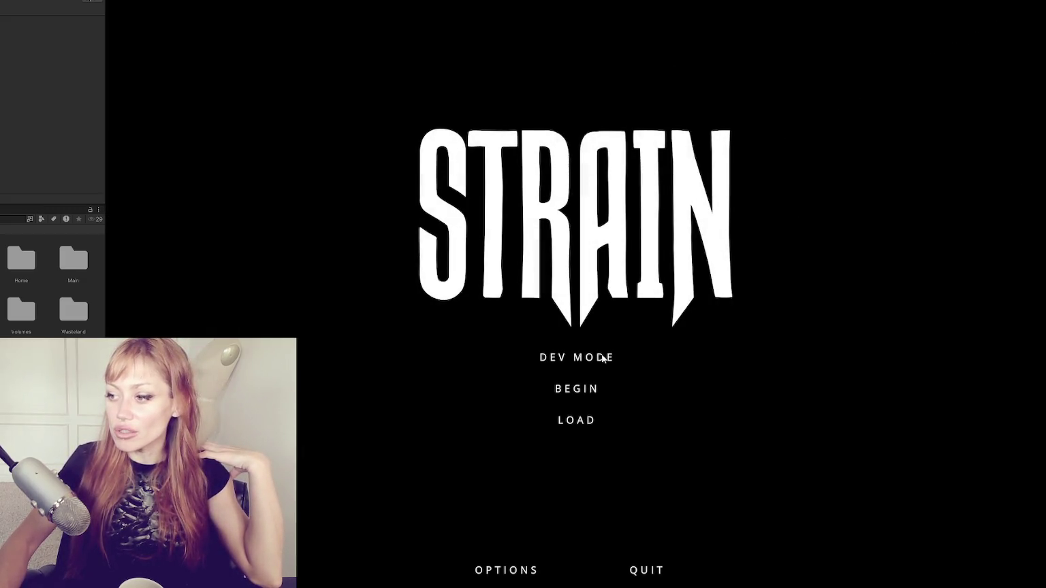
- Launch STRAIN in DEV MODE and return control to the game once the flooded yard loads
{"action": "left_click", "coordinate": [598, 360]}
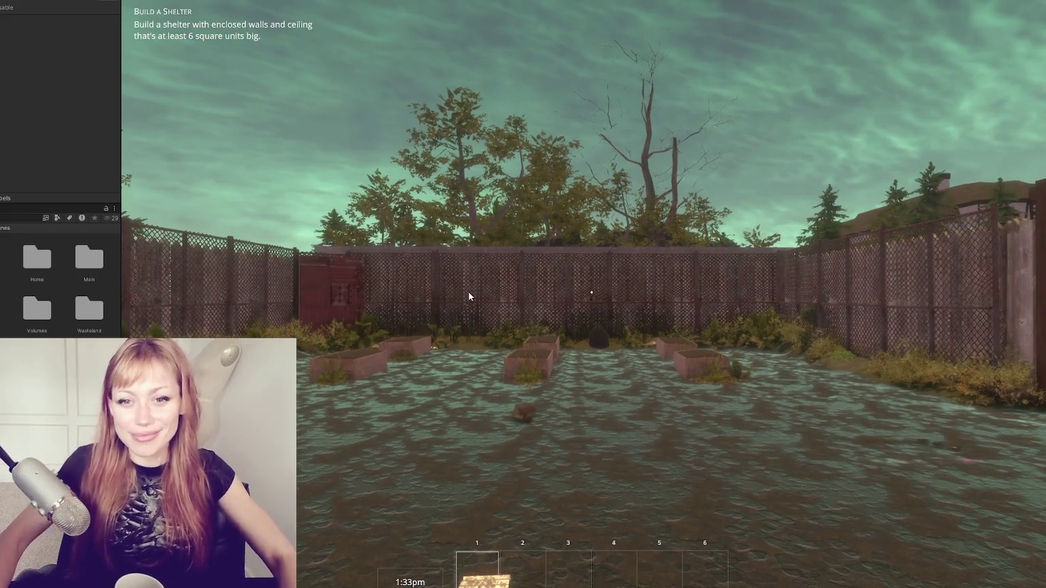
{"action": "left_click", "coordinate": [437, 147]}
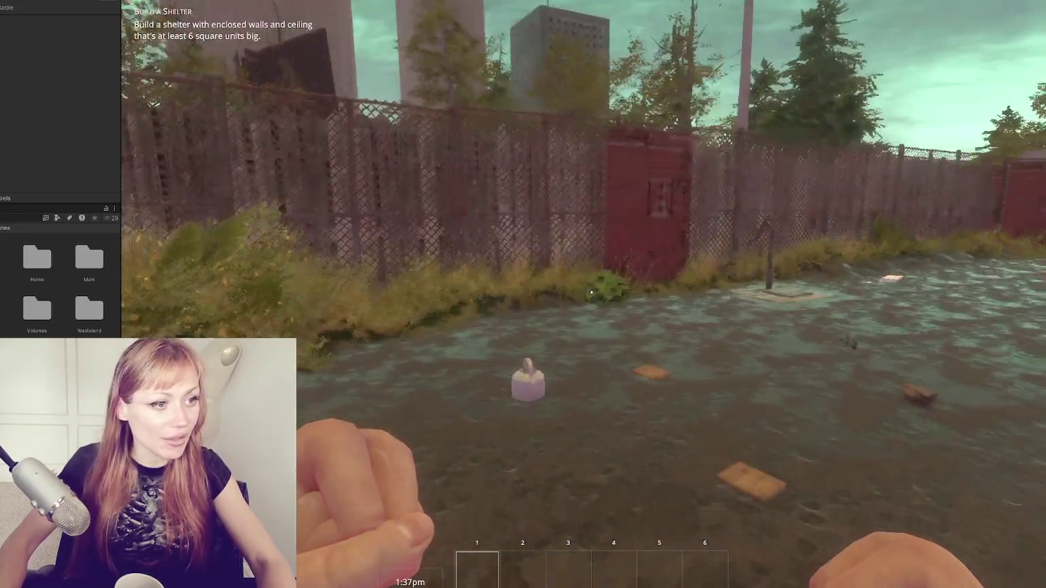
- Open and close the in-game pause menu twice
{"action": "key", "text": "Escape"}
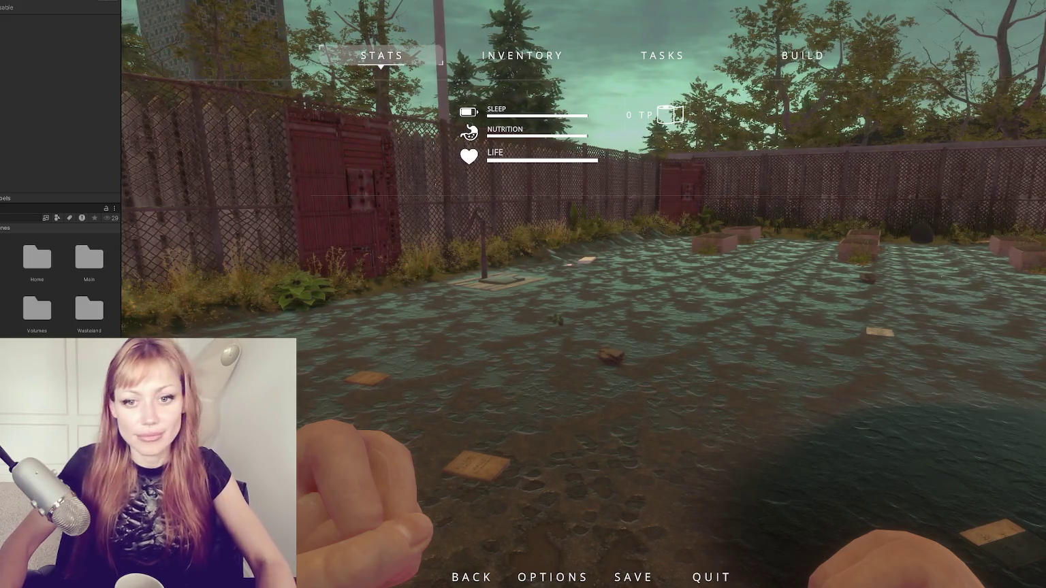
{"action": "key", "text": "Escape"}
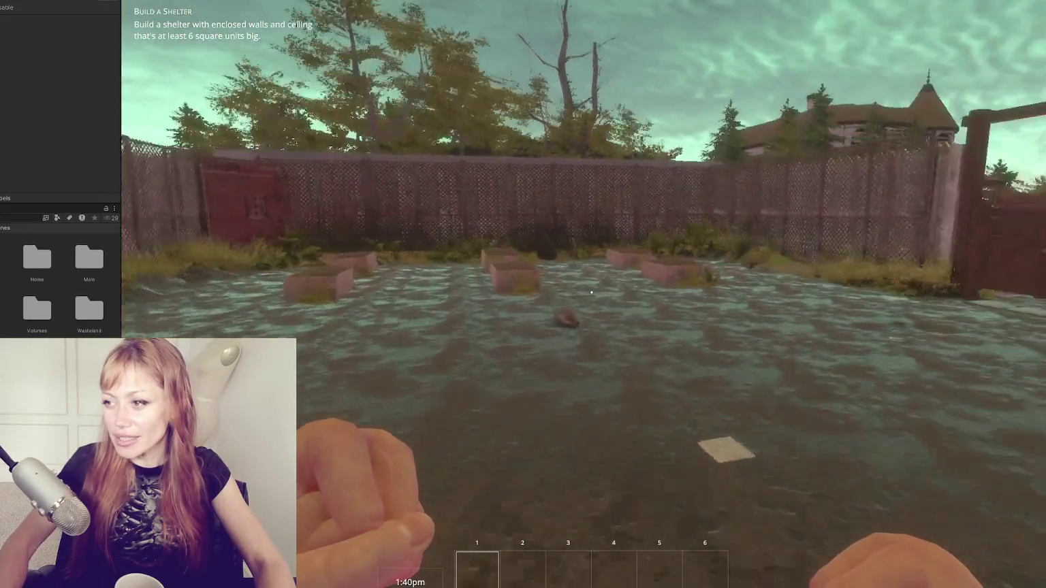
{"action": "key", "text": "Escape"}
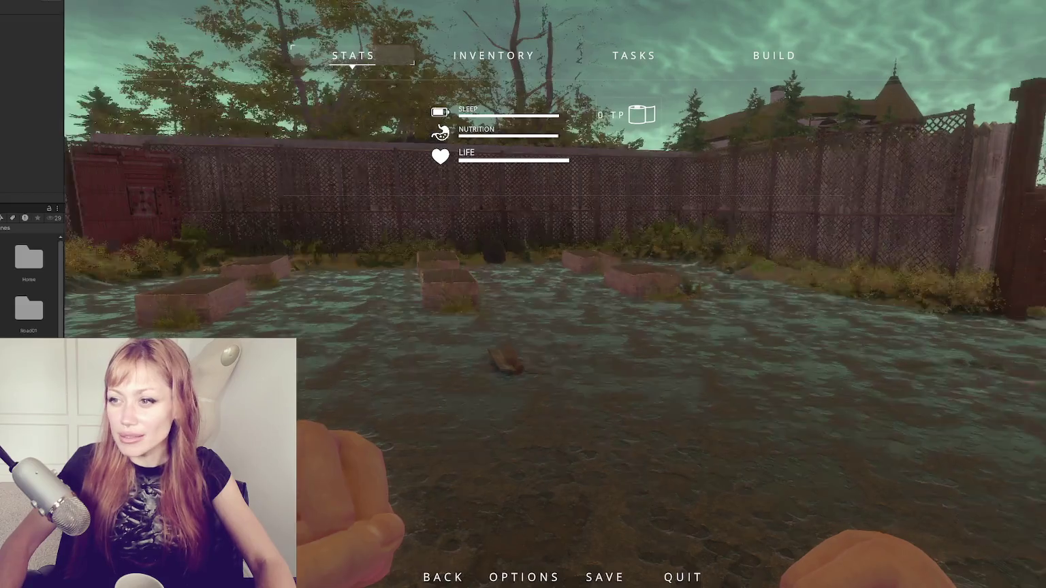
{"action": "key", "text": "Escape"}
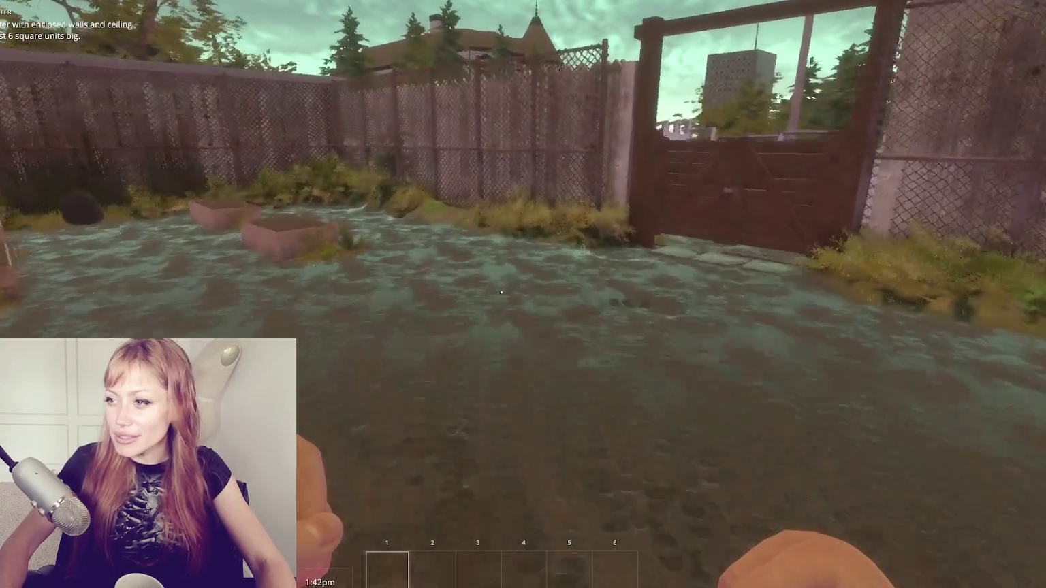
- Open the wooden gate and pass through into the yard beyond
{"action": "key", "text": "w"}
{"action": "key", "text": "e"}
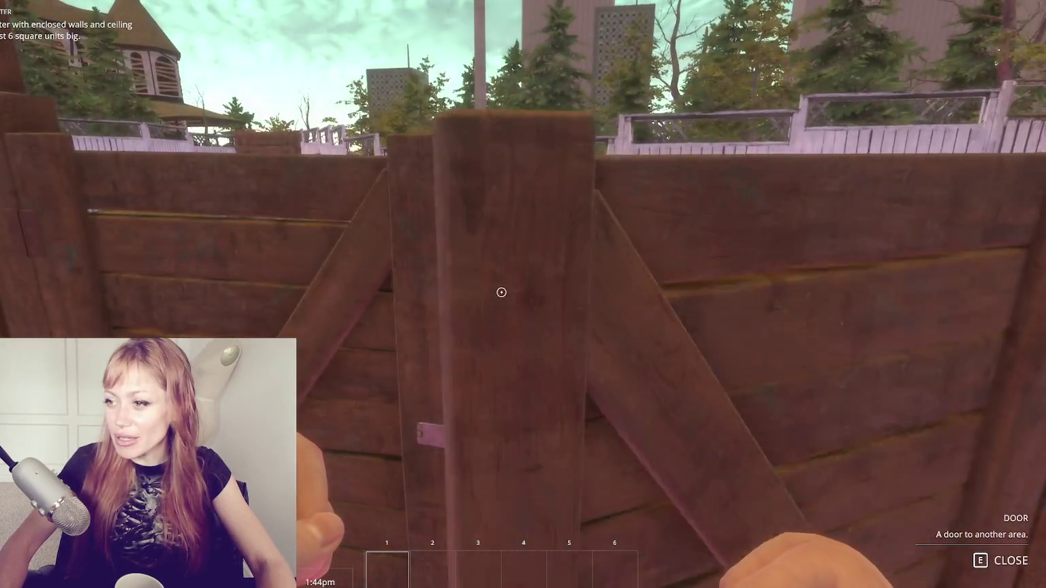
{"action": "key", "text": "w"}
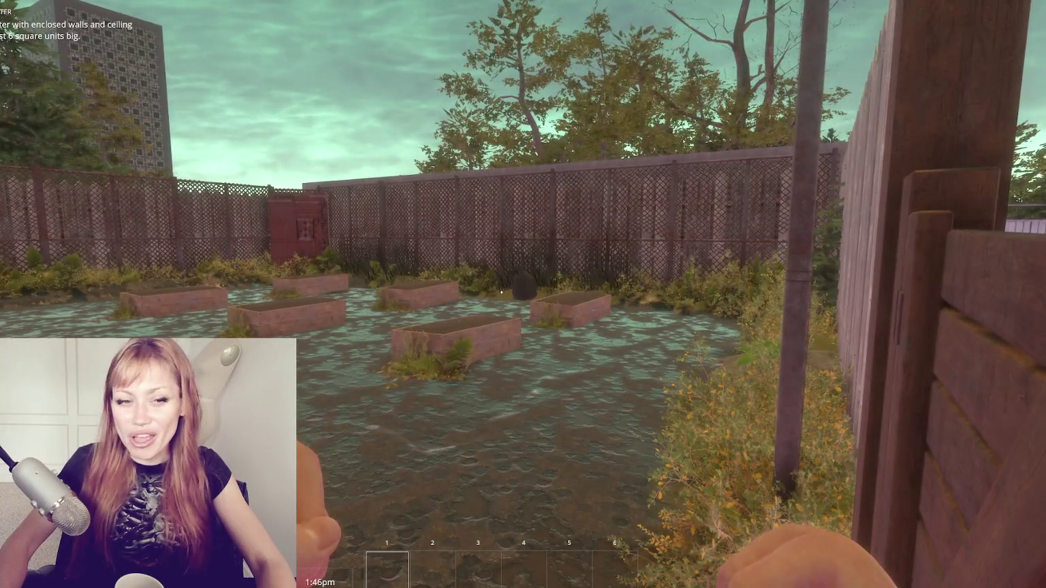
{"action": "key", "text": "e"}
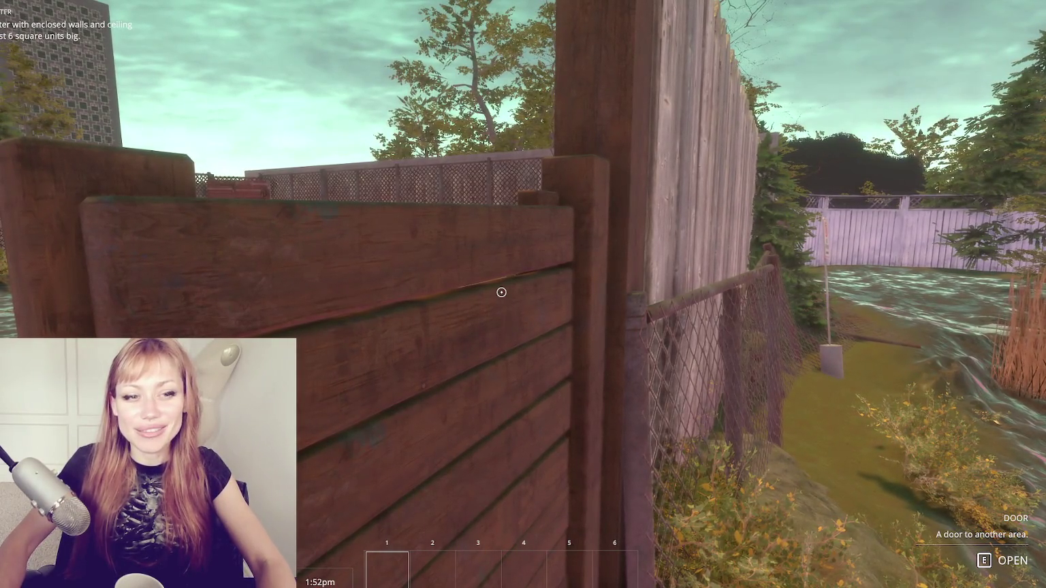
{"action": "key", "text": "e"}
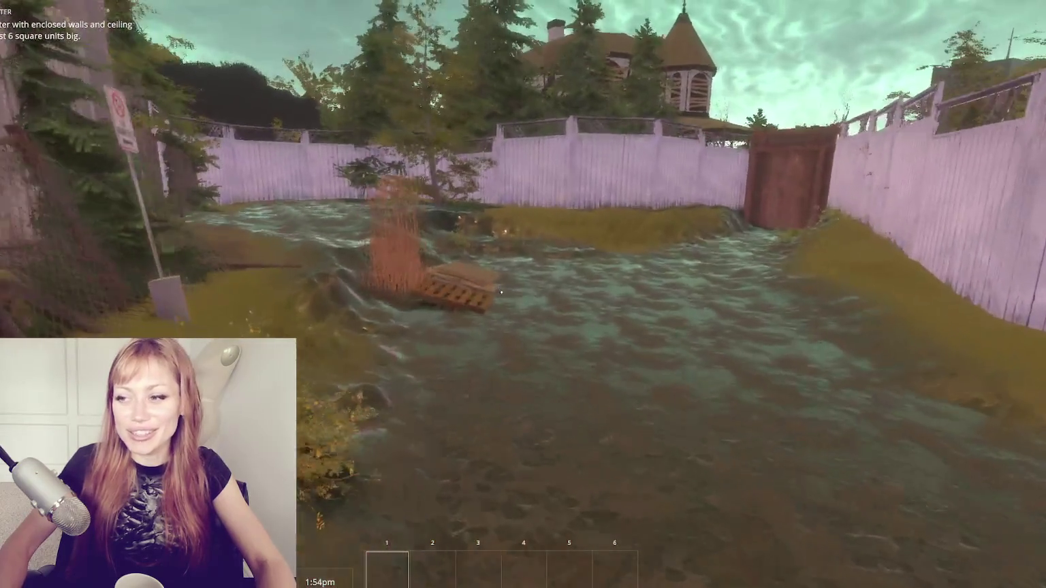
- Cross the yard past the grass and stream up to the next wooden gate
{"action": "key", "text": "w"}
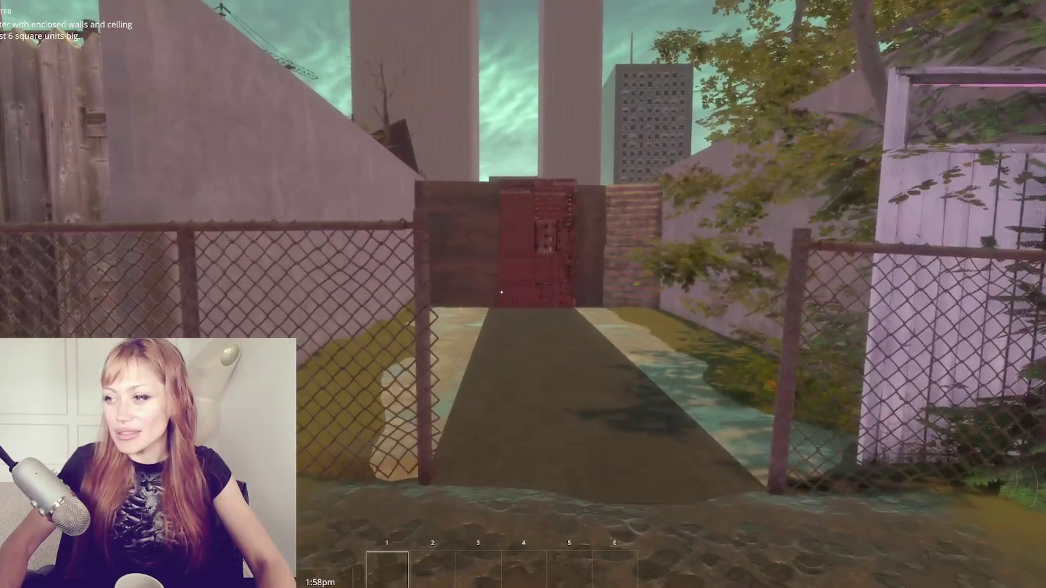
{"action": "key", "text": "w"}
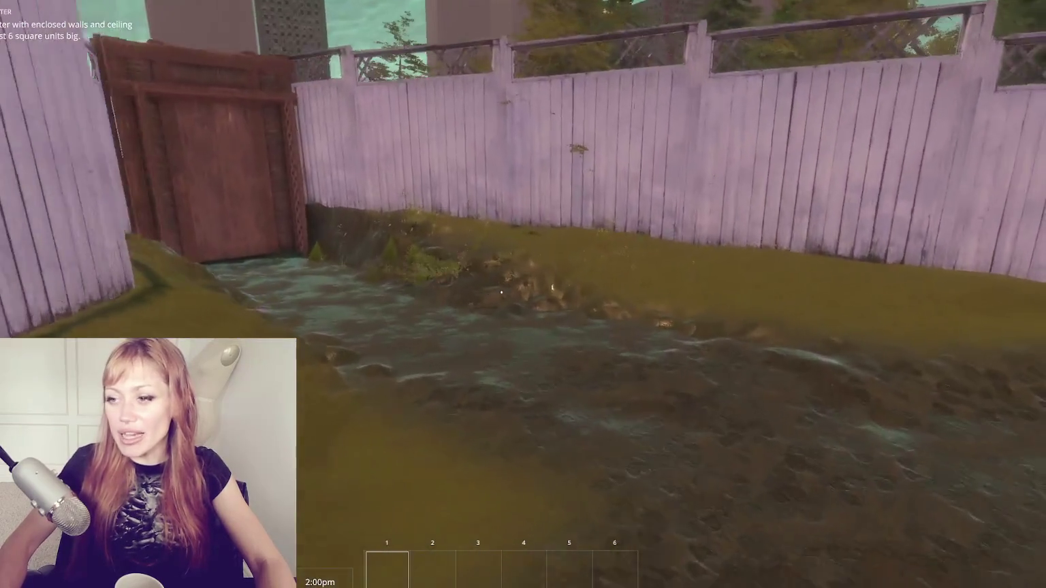
{"action": "key", "text": "w"}
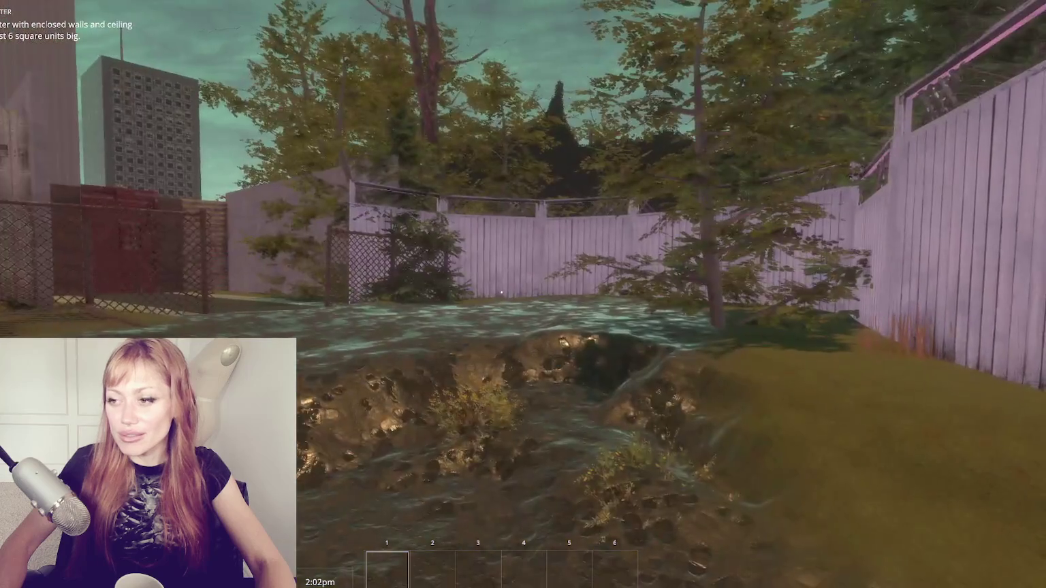
{"action": "key", "text": "w"}
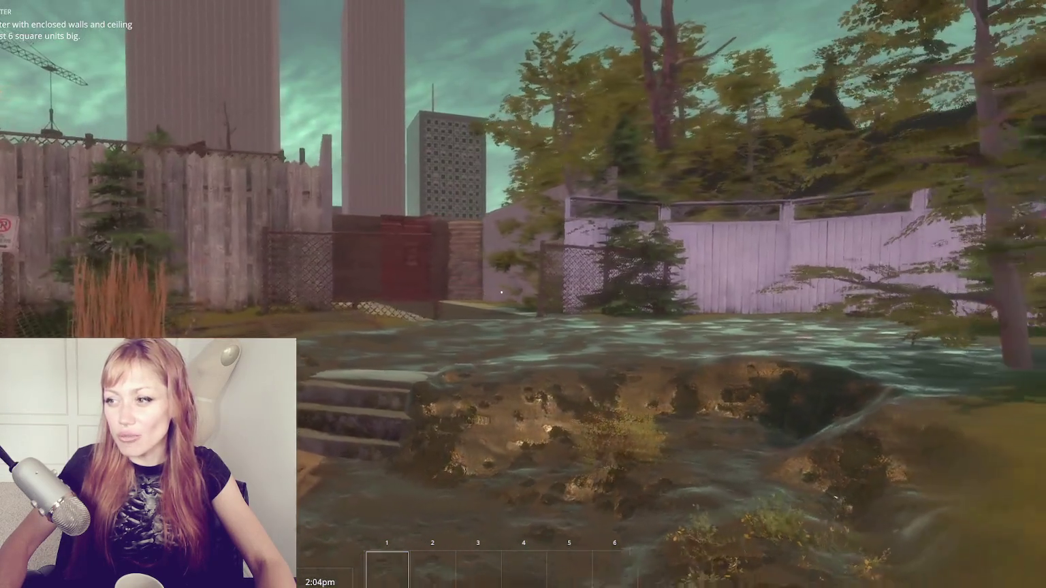
{"action": "key", "text": "w"}
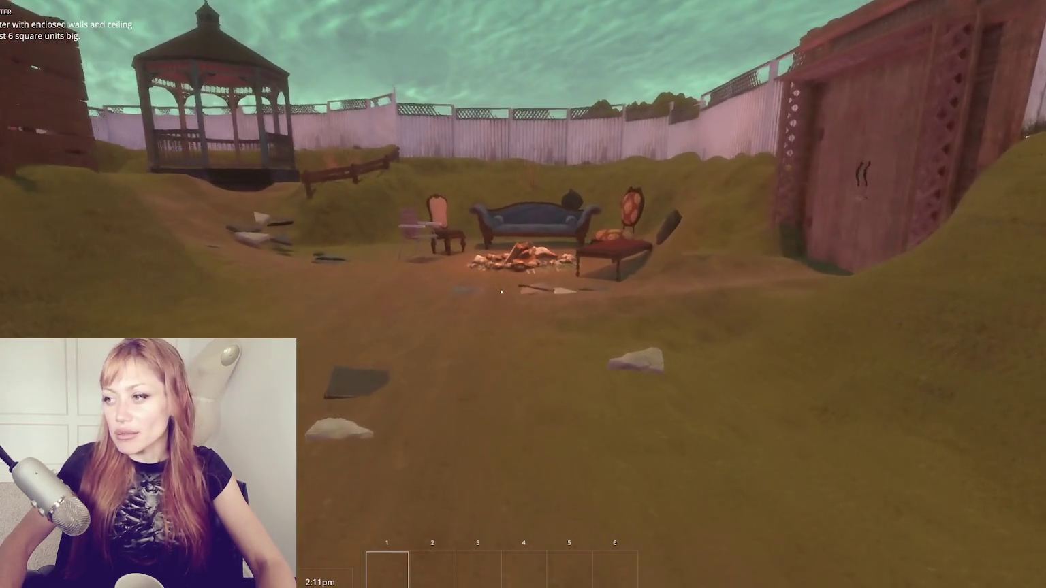
- Walk past the gazebo onto the boarded porch and enter the shop
{"action": "key", "text": "w"}
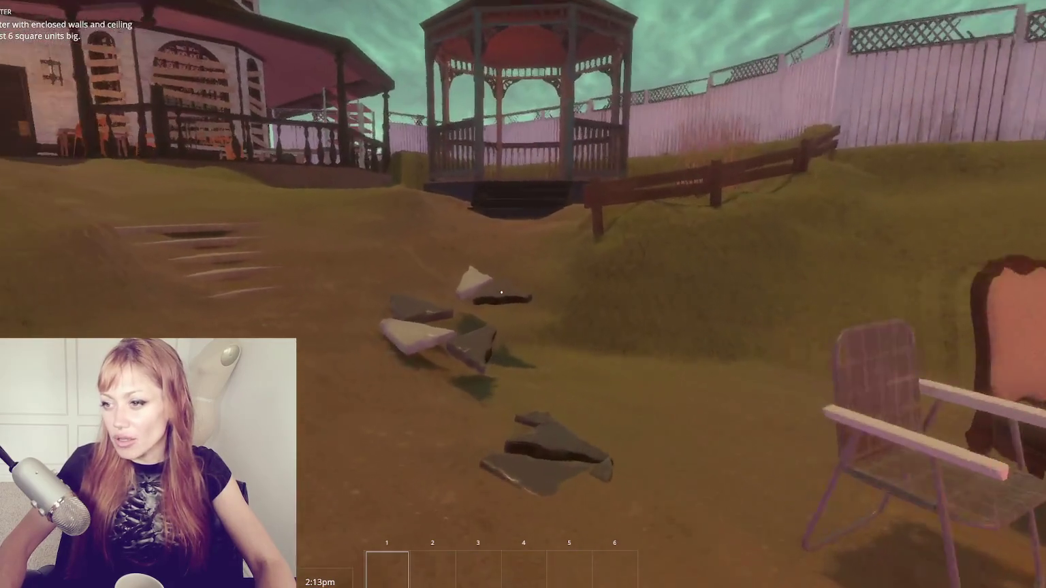
{"action": "key", "text": "w"}
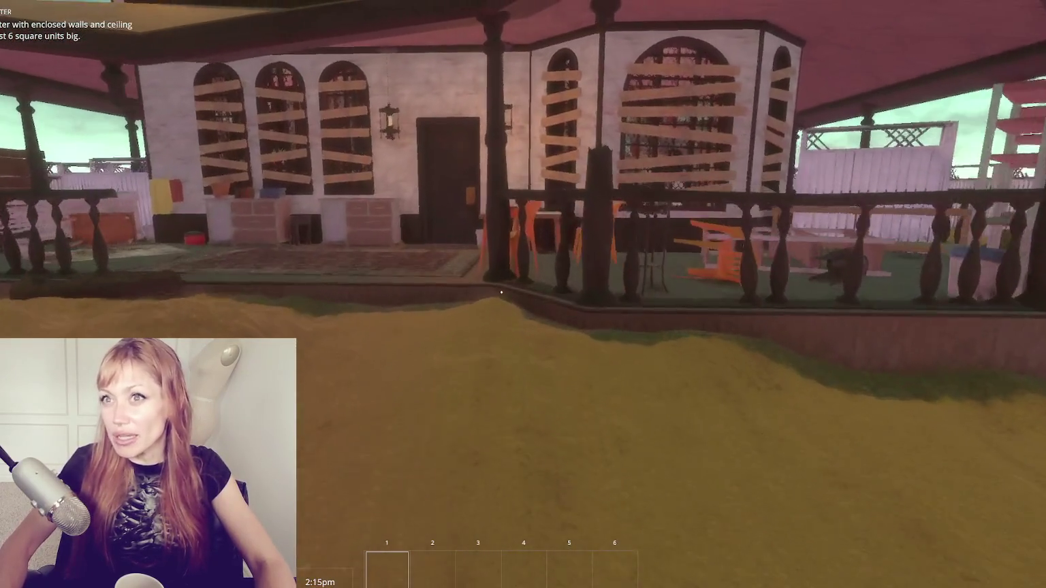
{"action": "key", "text": "w"}
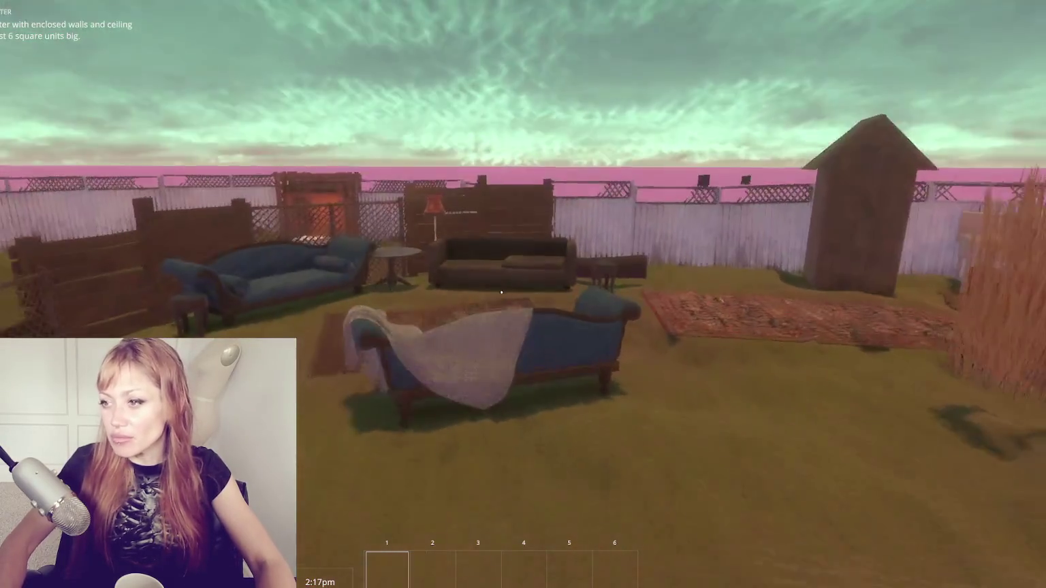
{"action": "key", "text": "w"}
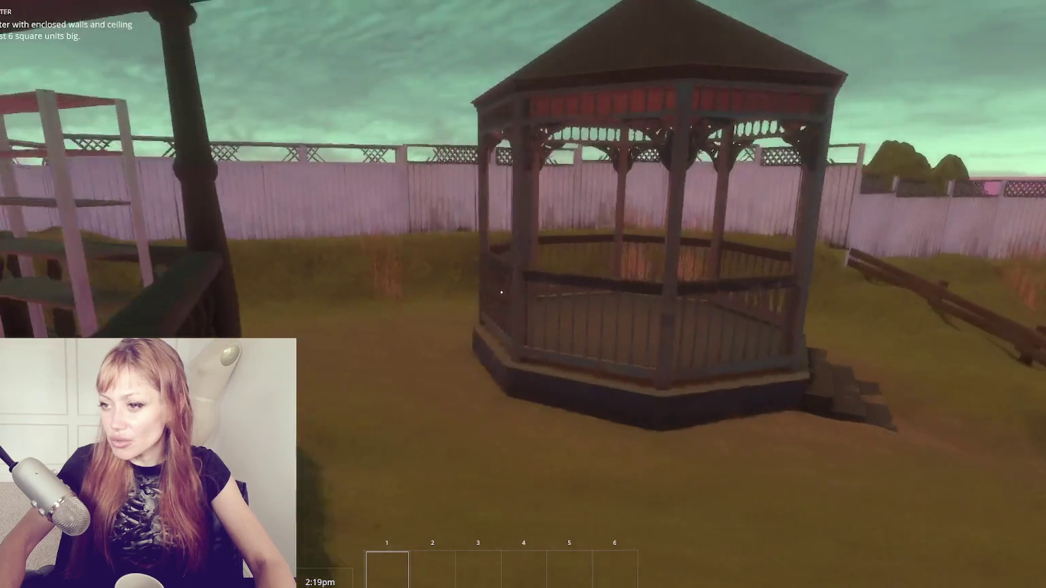
{"action": "key", "text": "w"}
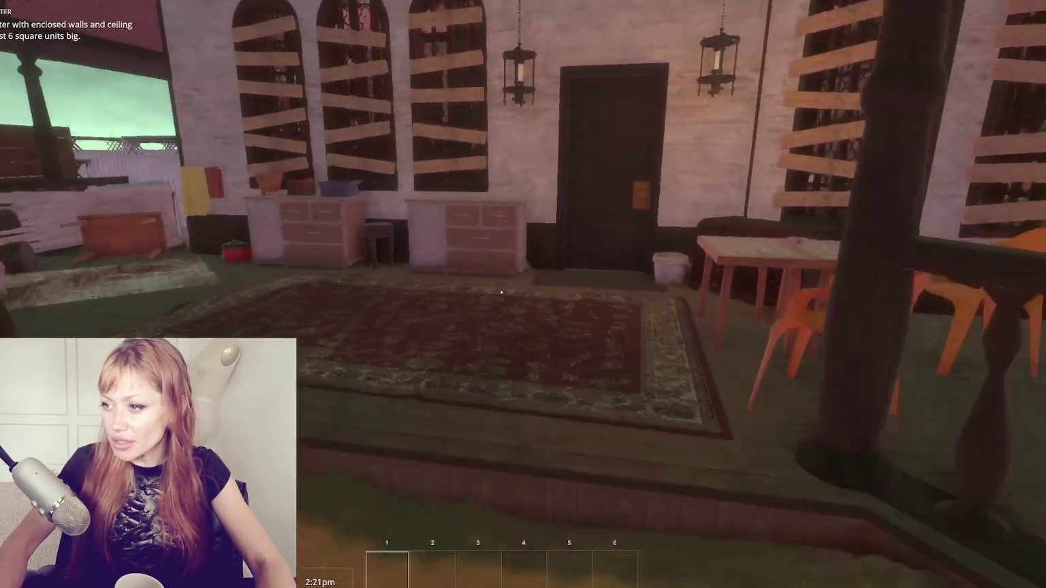
{"action": "key", "text": "w"}
{"action": "key", "text": "e"}
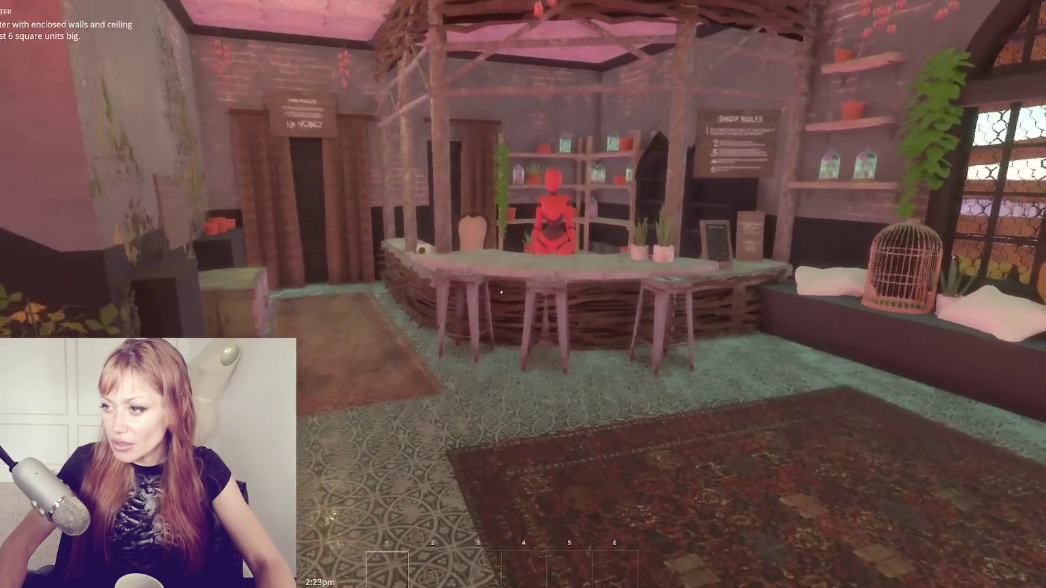
- Explore the shop interior by the spiral staircase, then bring up the sleep, nutrition and life stats
{"action": "key", "text": "w"}
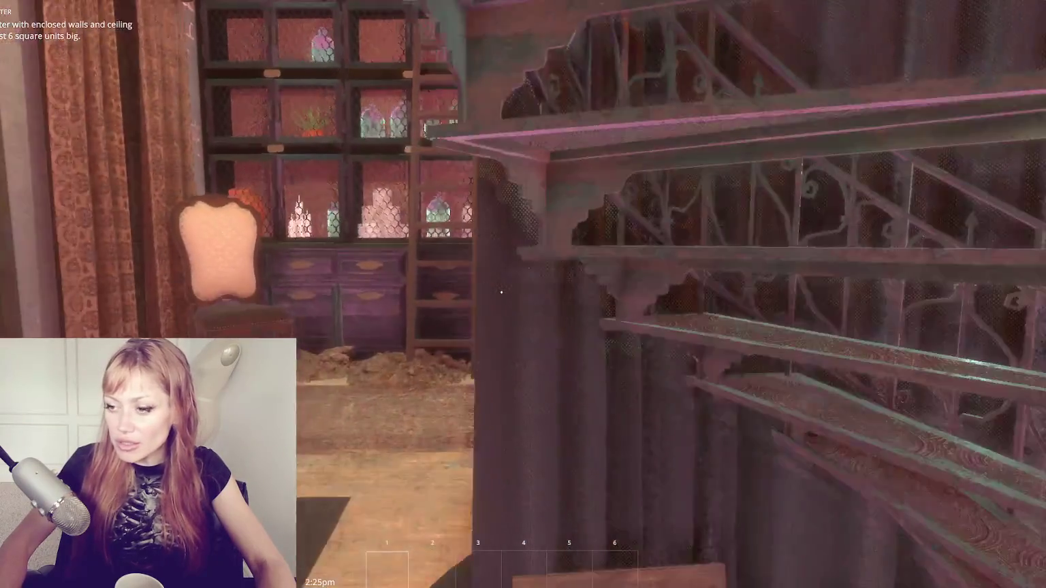
{"action": "key", "text": "w"}
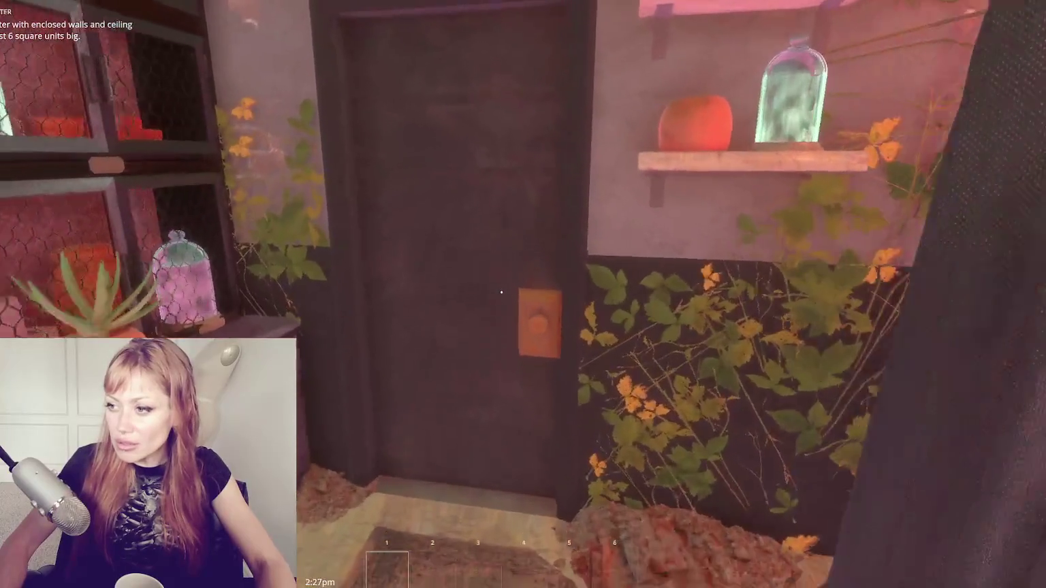
{"action": "key", "text": "w"}
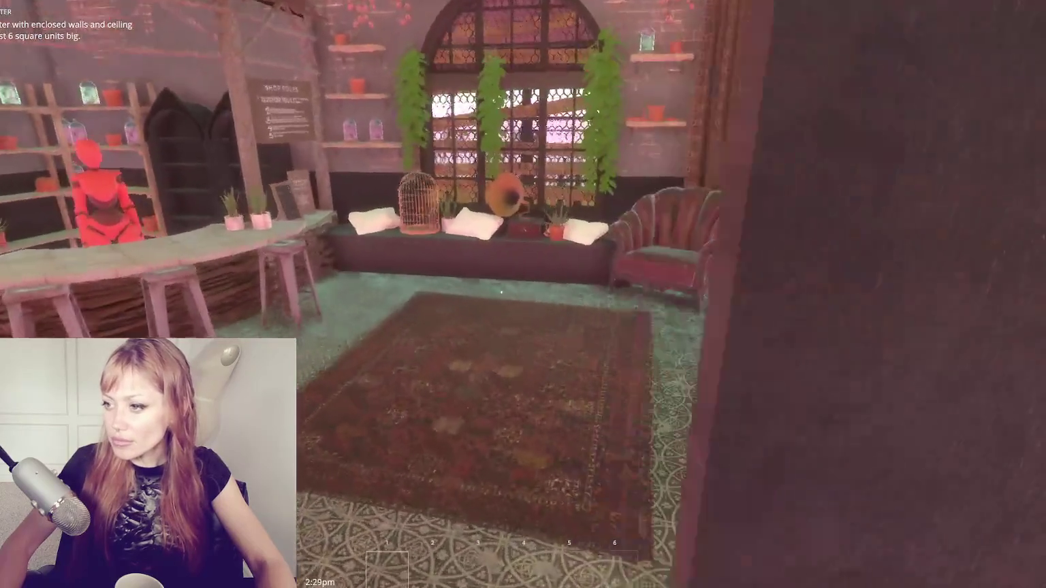
{"action": "key", "text": "w"}
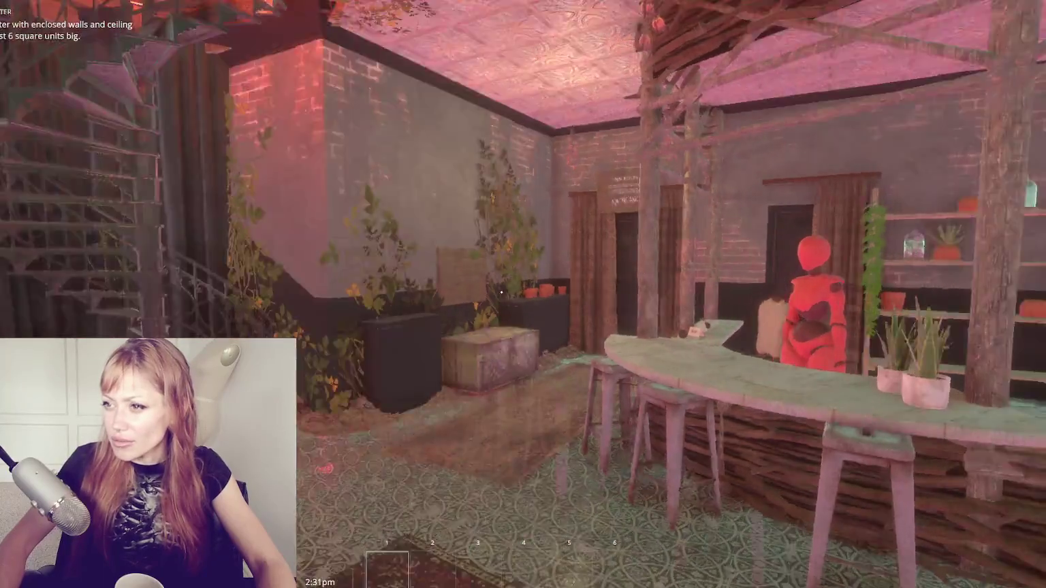
{"action": "key", "text": "w"}
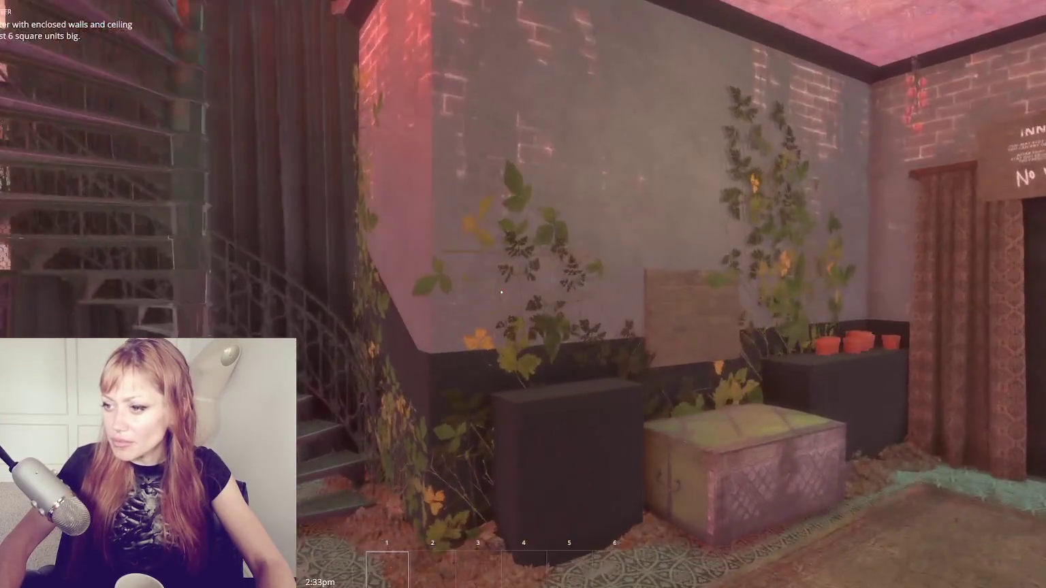
{"action": "key", "text": "Escape"}
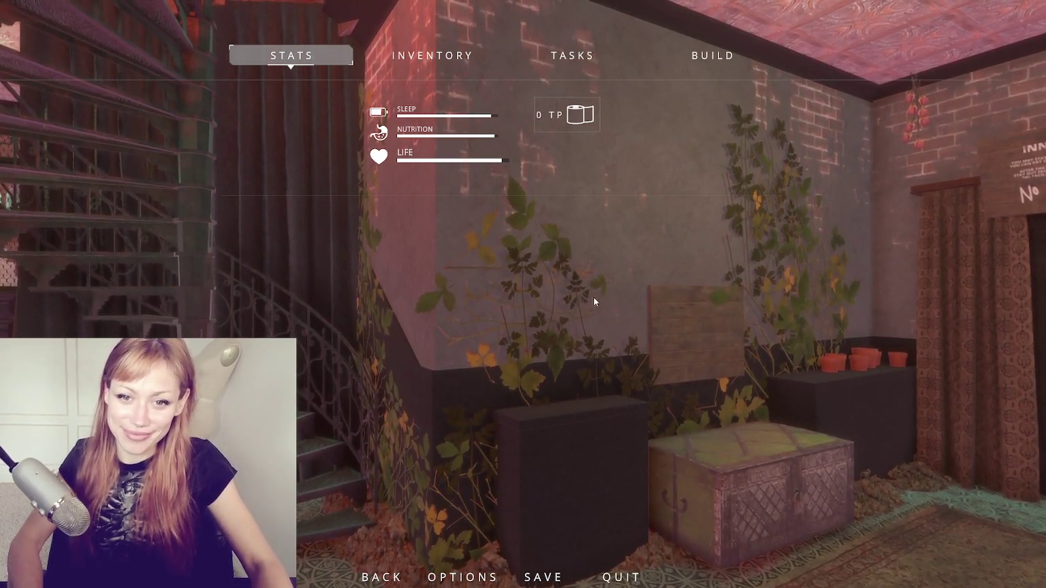
- Resume play, try the locked curtained door, then reopen the stats menu
{"action": "key", "text": "Escape"}
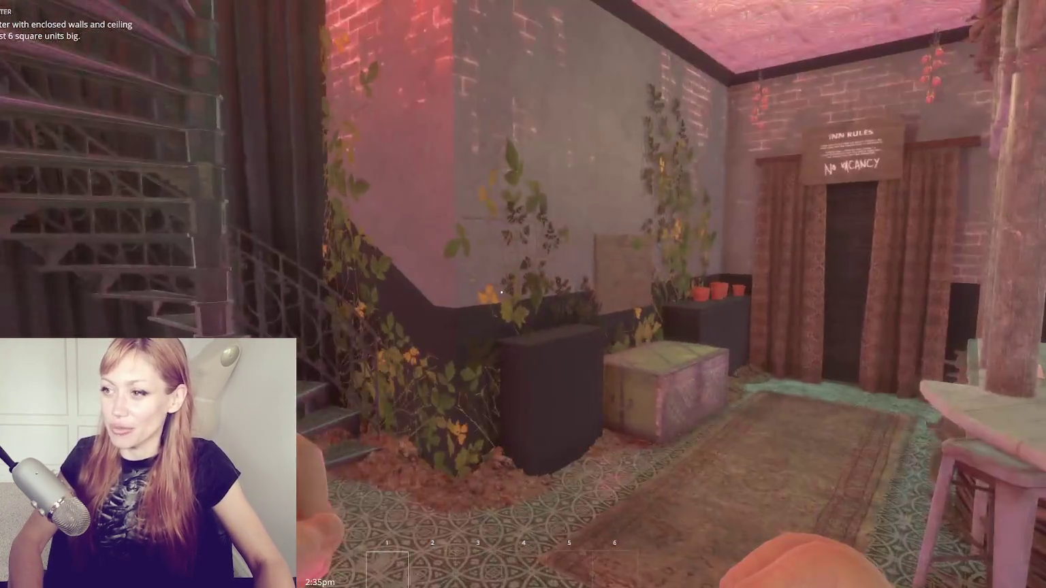
{"action": "key", "text": "w"}
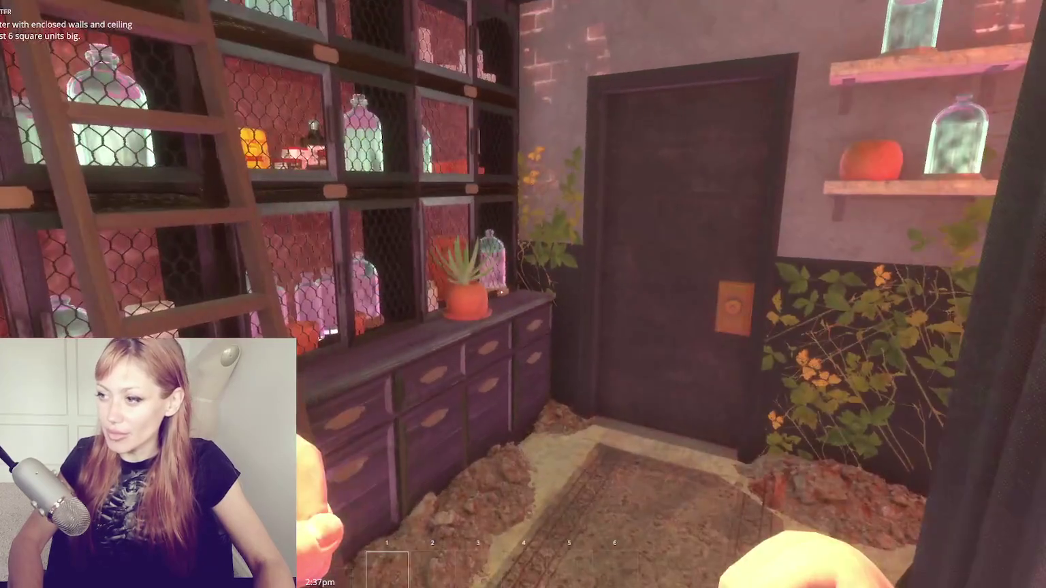
{"action": "key", "text": "w"}
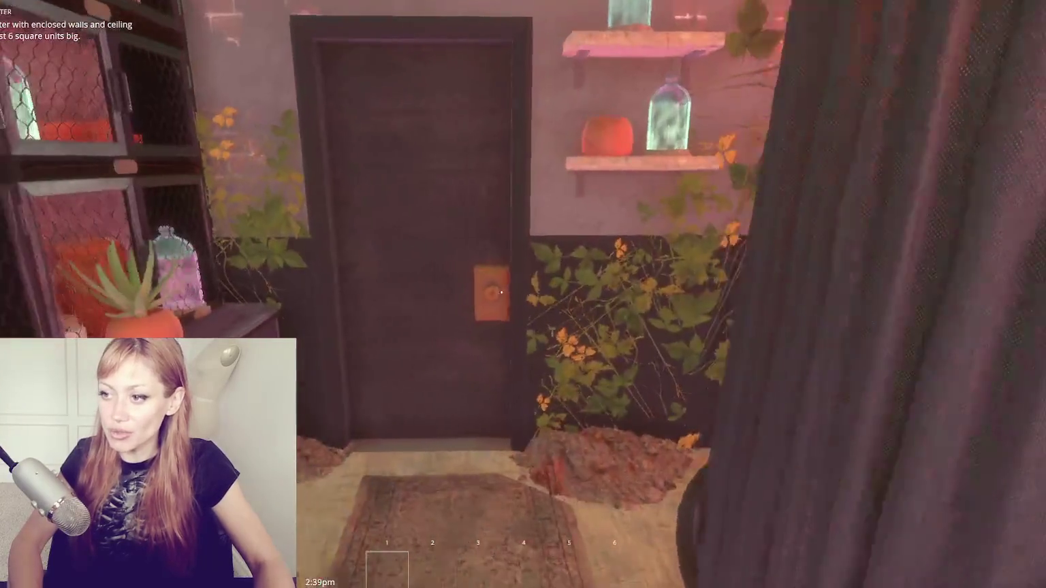
{"action": "key", "text": "w"}
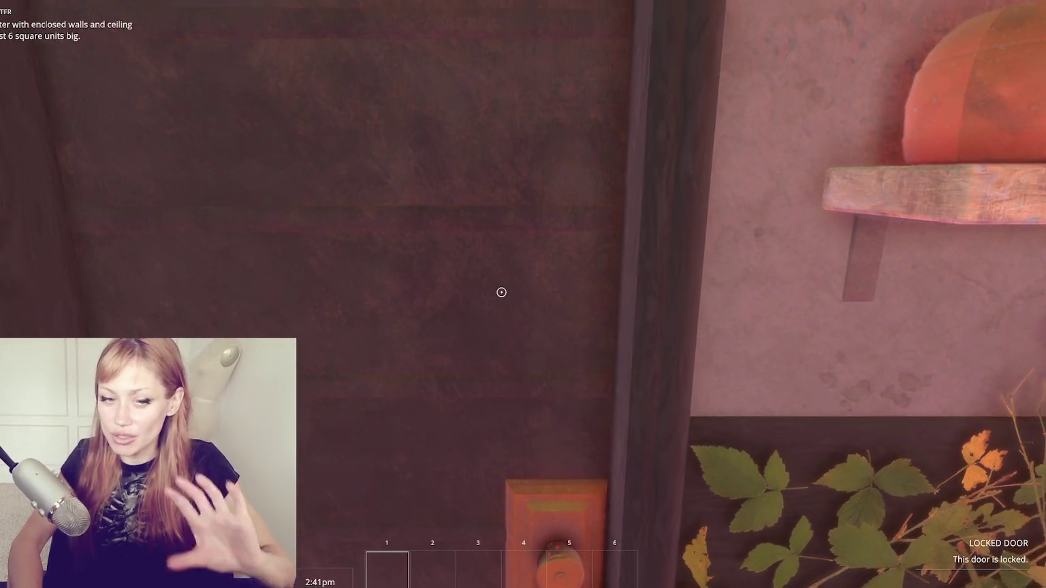
{"action": "key", "text": "w"}
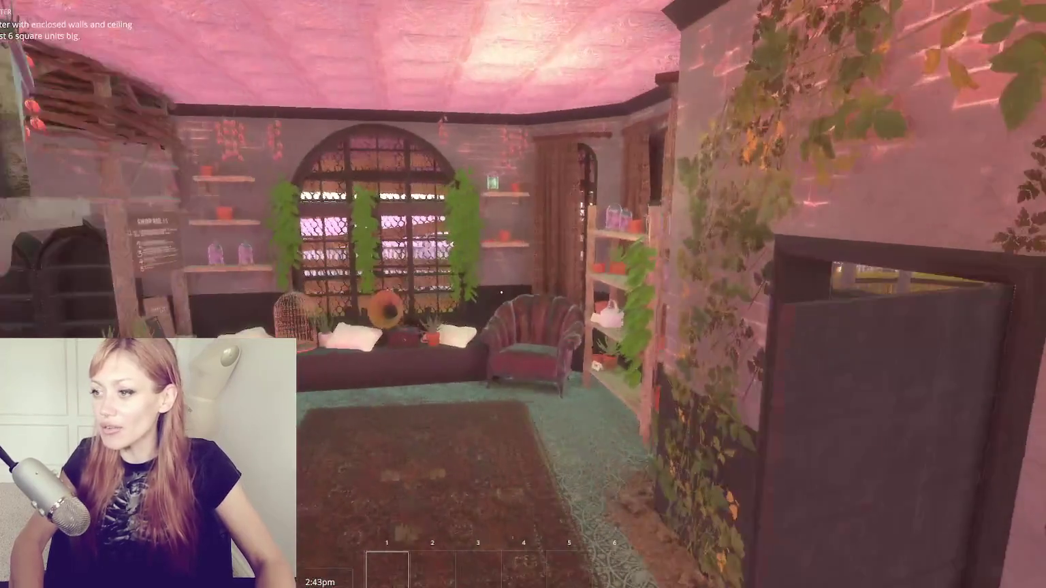
{"action": "key", "text": "w"}
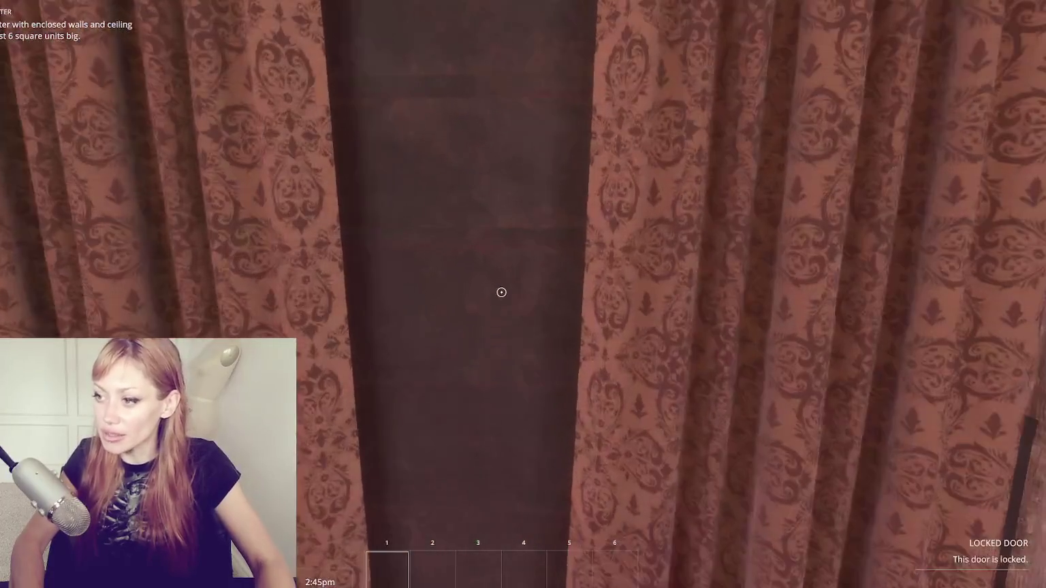
{"action": "key", "text": "Escape"}
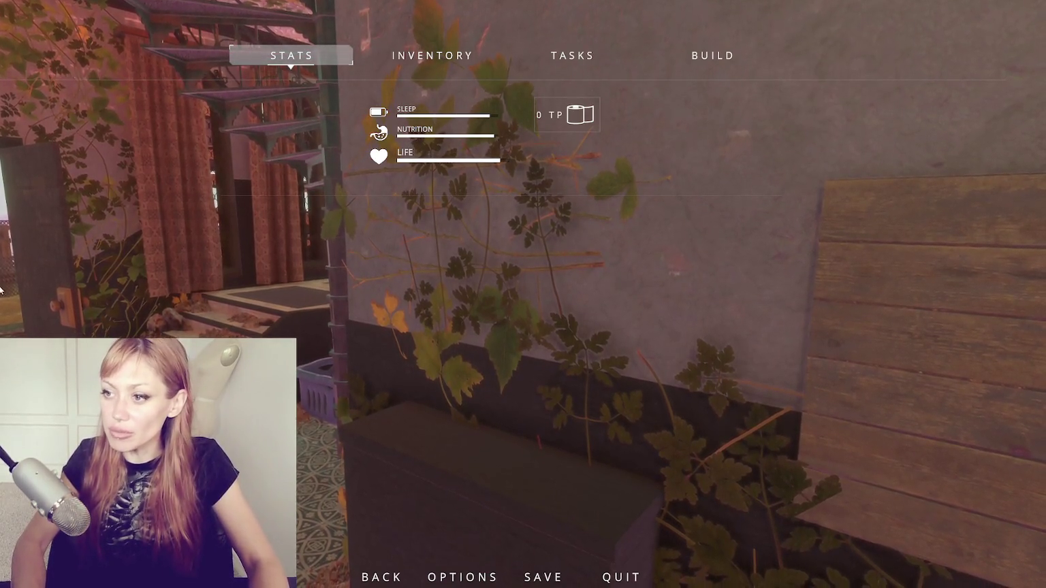
- Resume play, look around the spiral staircase, counter and shelf, then reopen the stats menu
{"action": "key", "text": "Escape"}
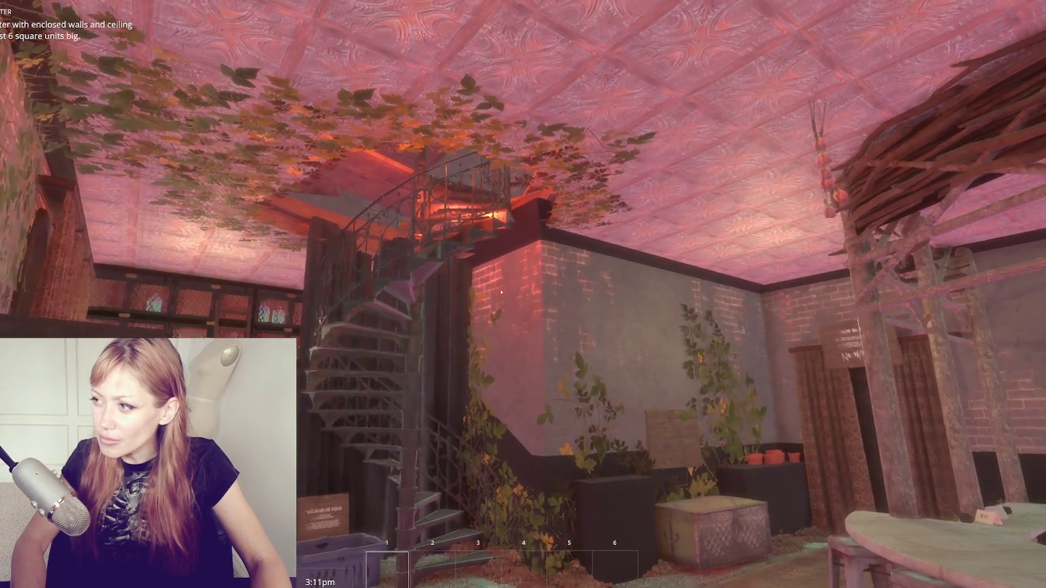
{"action": "key", "text": "w"}
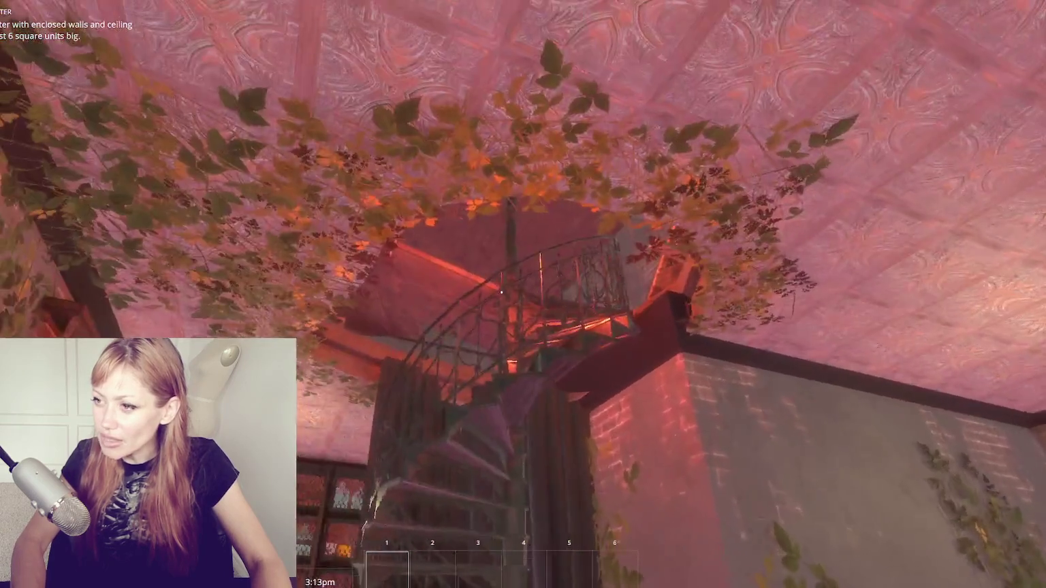
{"action": "mouse_move", "coordinate": [502, 291]}
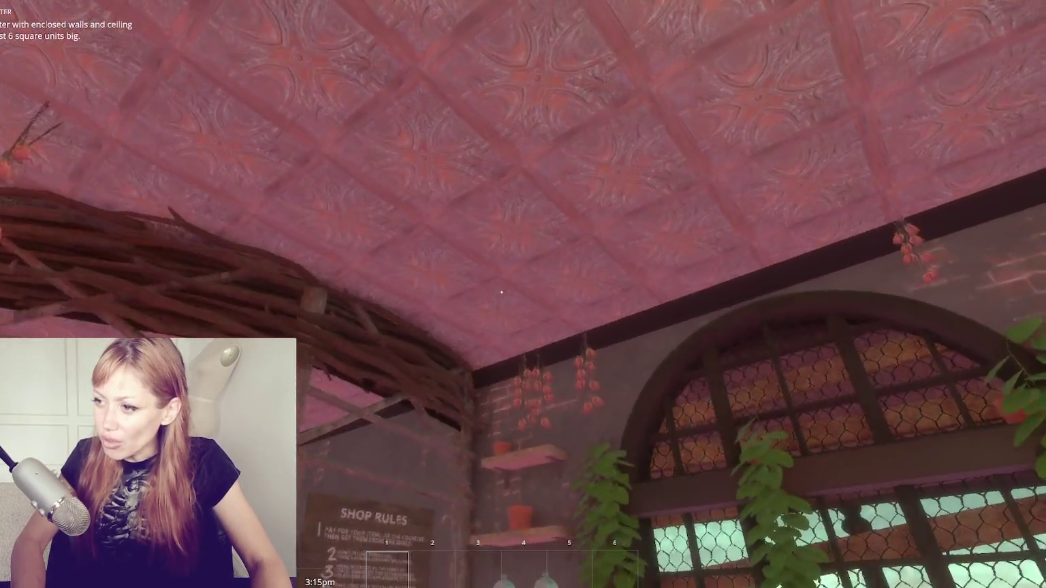
{"action": "key", "text": "s"}
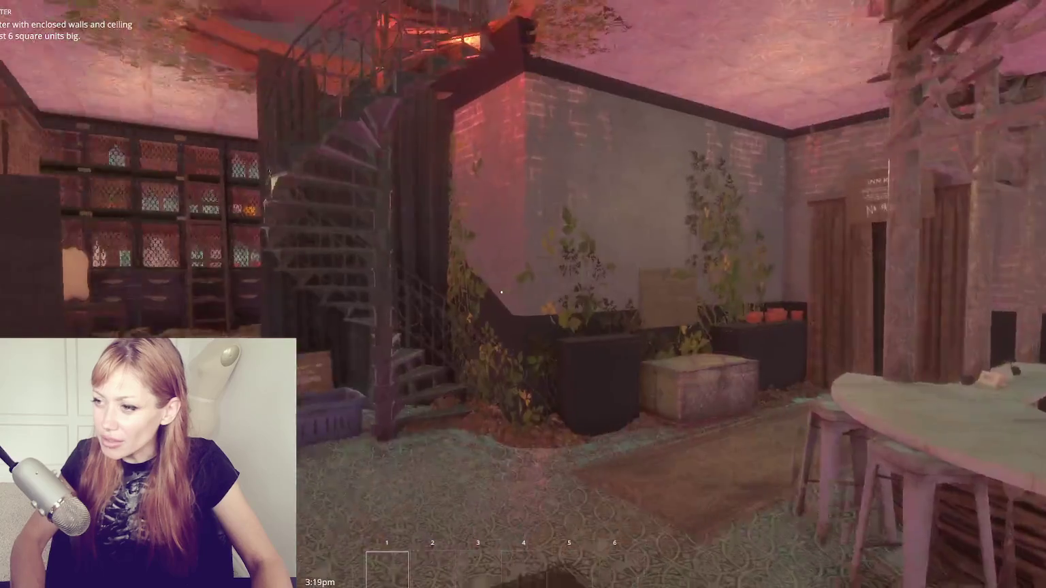
{"action": "key", "text": "w"}
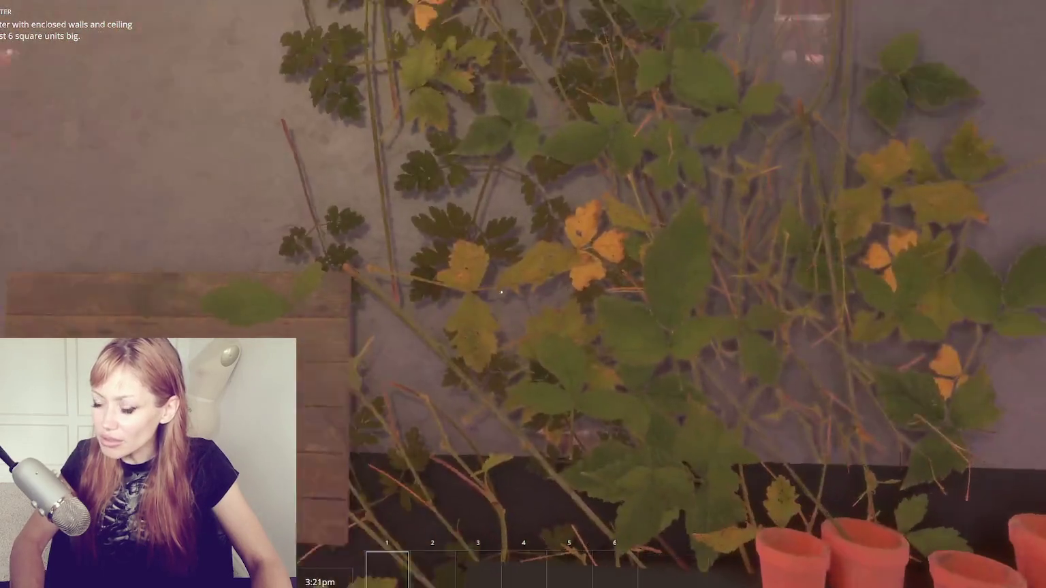
{"action": "key", "text": "s"}
{"action": "key", "text": "w"}
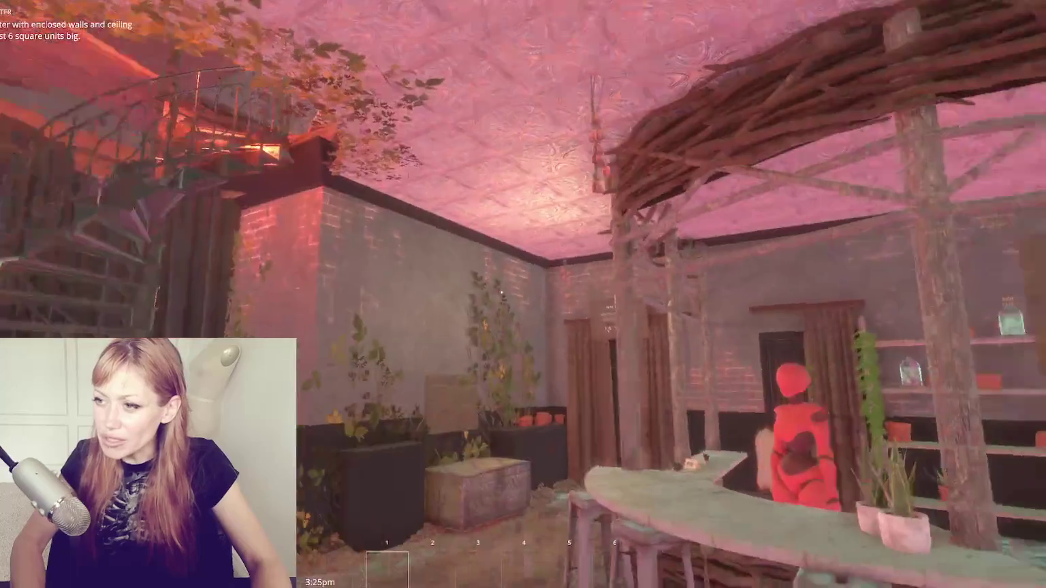
{"action": "key", "text": "Escape"}
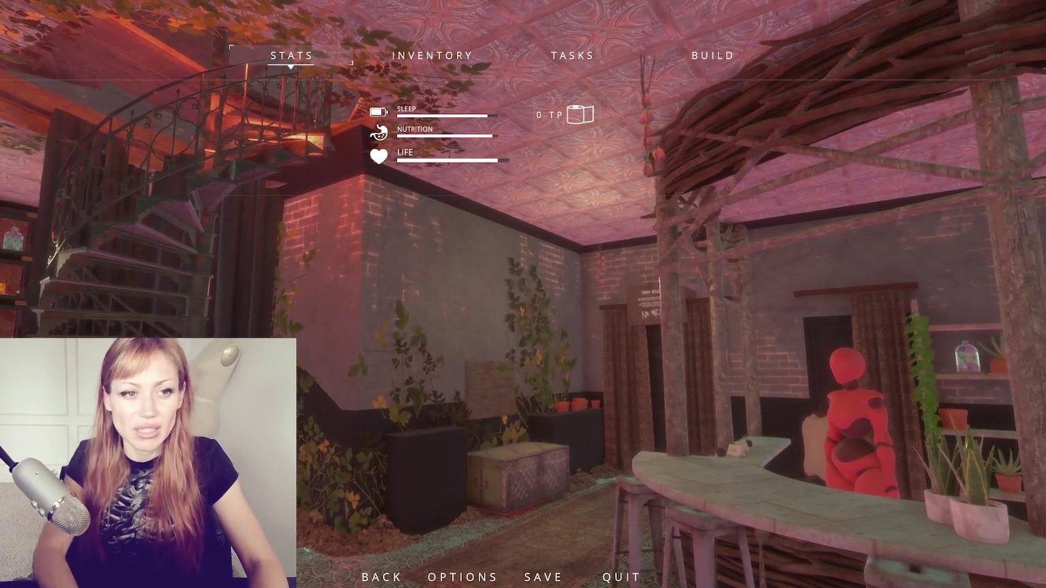
- Resume play and walk to the green-topped crate to open its Selling panel
{"action": "key", "text": "Escape"}
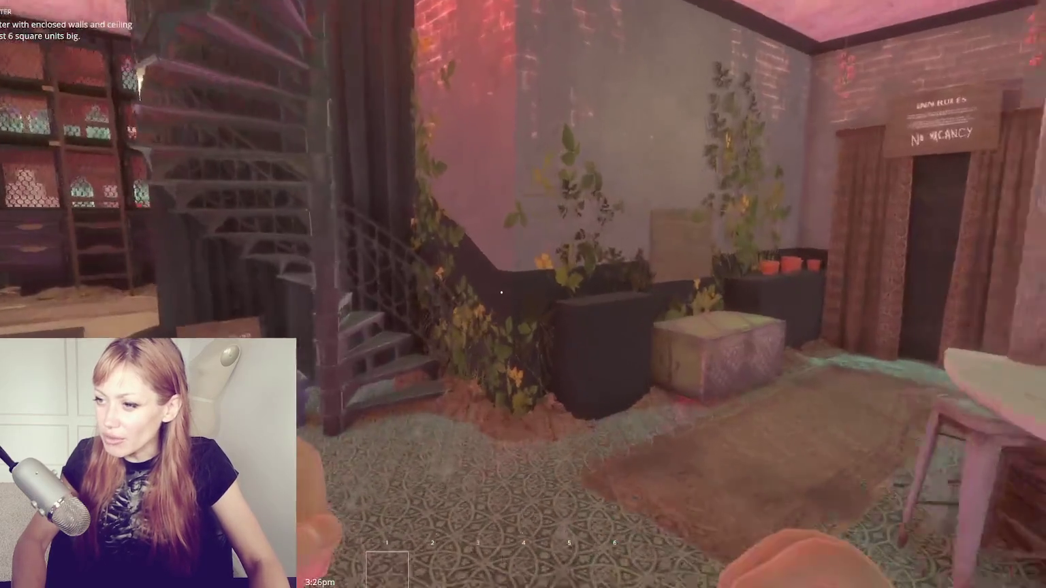
{"action": "key", "text": "w"}
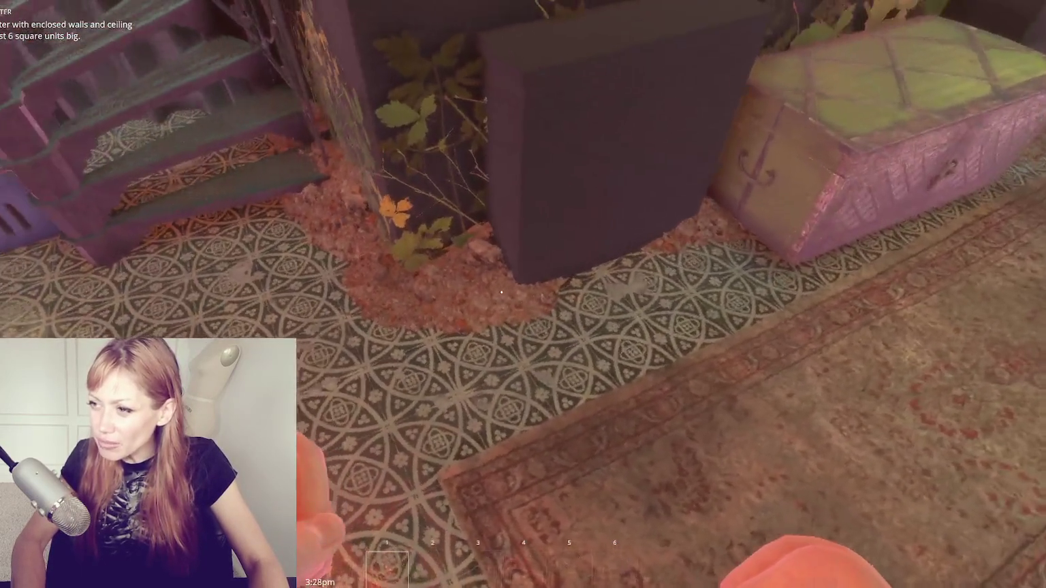
{"action": "key", "text": "w"}
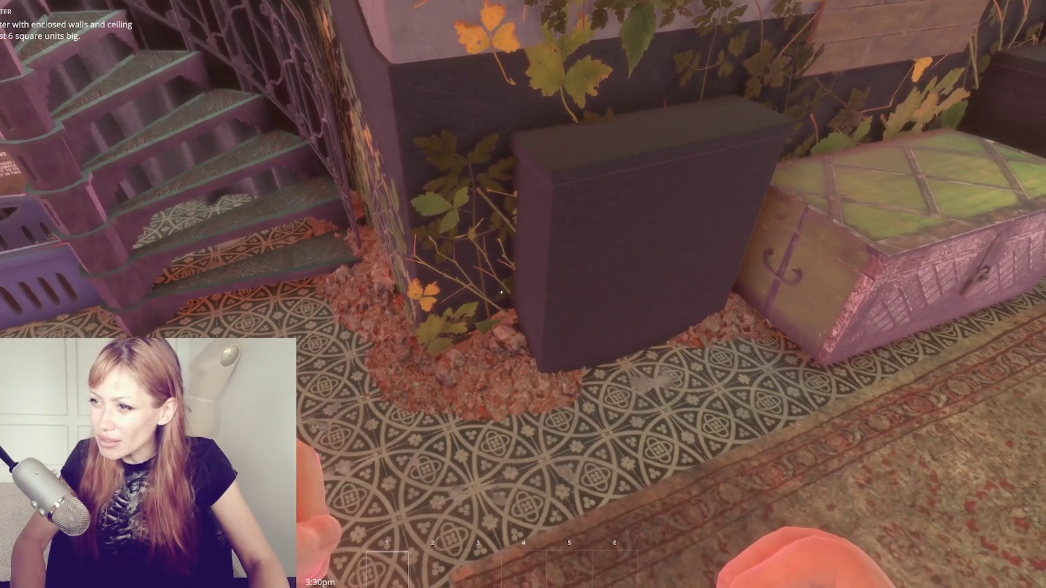
{"action": "key", "text": "w"}
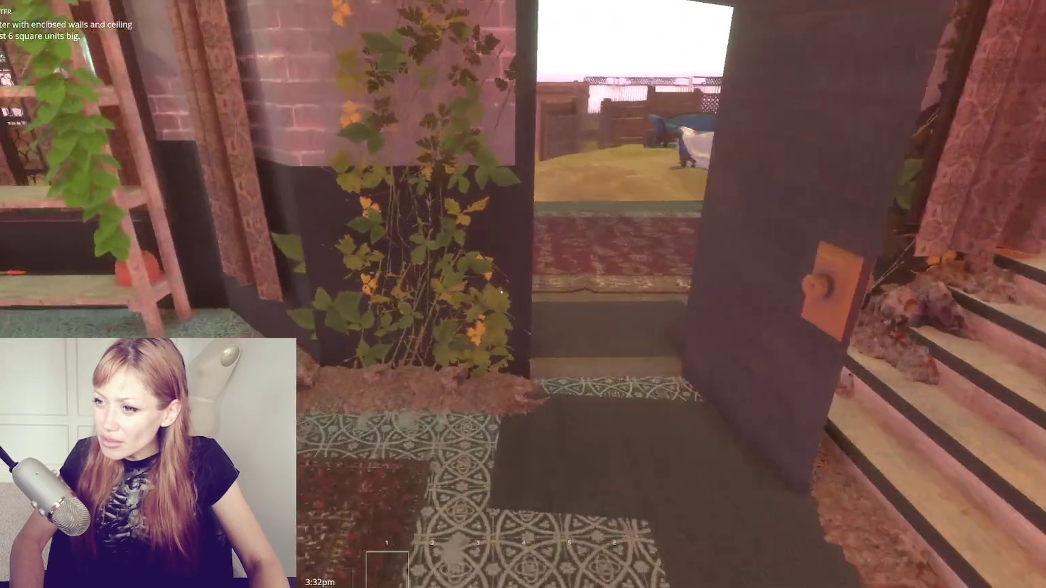
{"action": "key", "text": "w"}
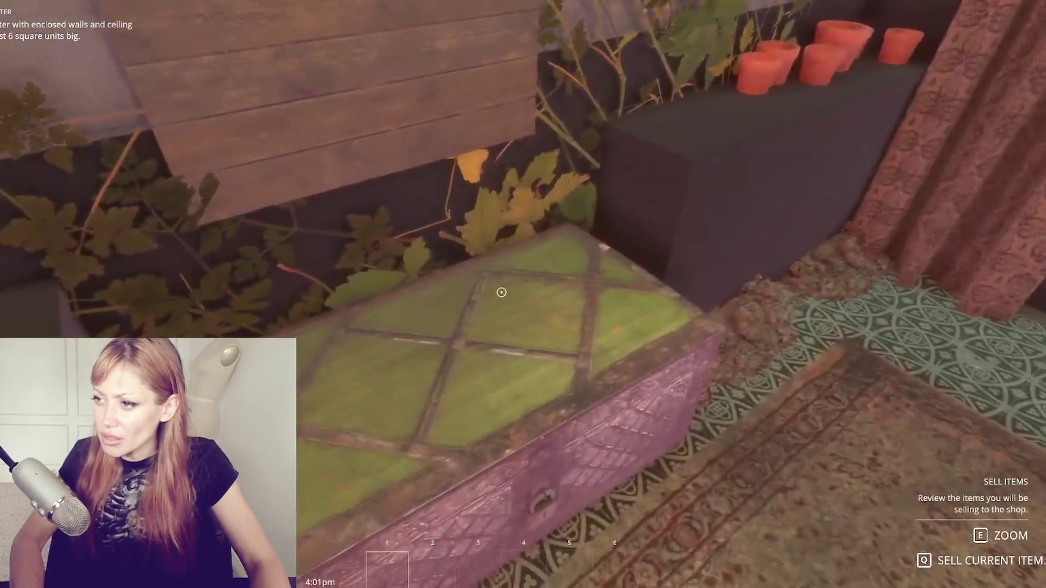
{"action": "left_click", "coordinate": [502, 292]}
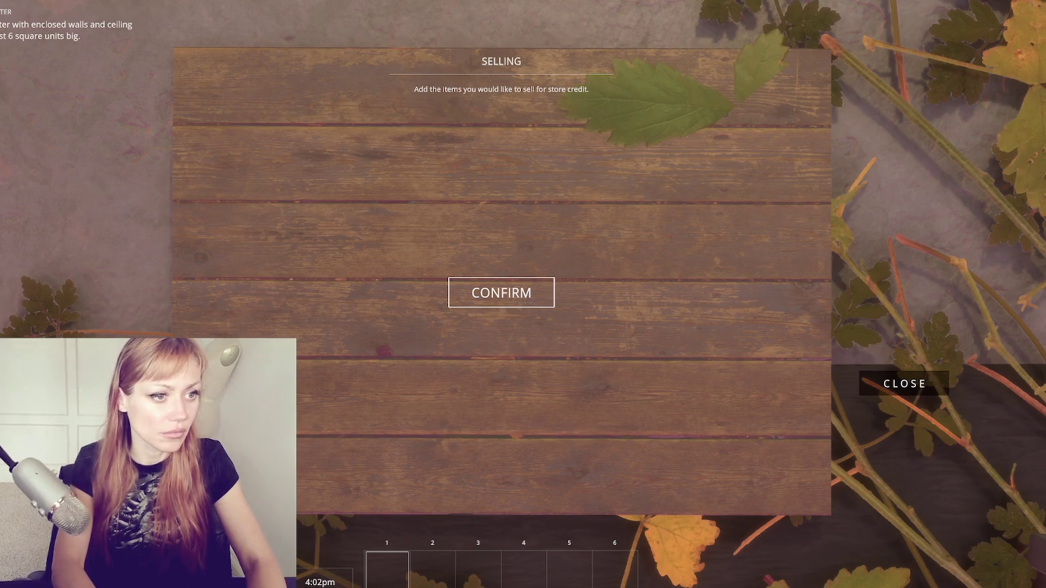
- Confirm the empty sale for 0 TP, then walk out onto the porch and into the yard
{"action": "left_click", "coordinate": [502, 293]}
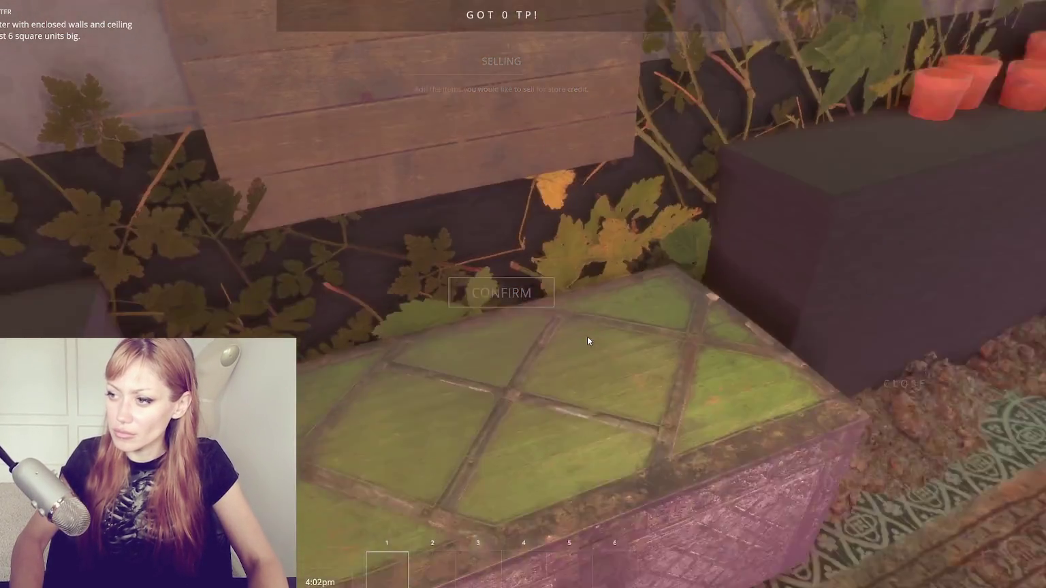
{"action": "key", "text": "w"}
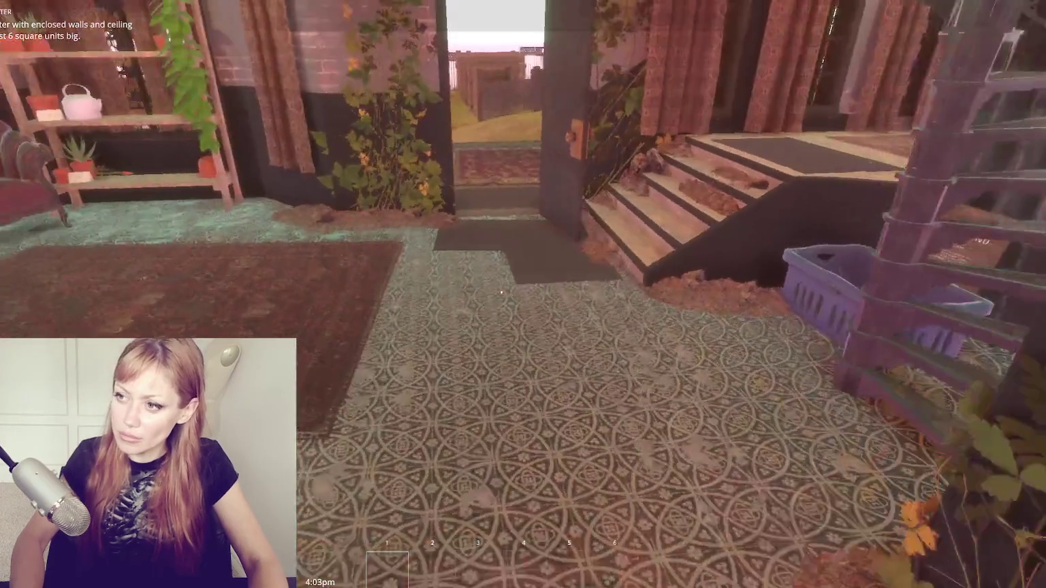
{"action": "key", "text": "w"}
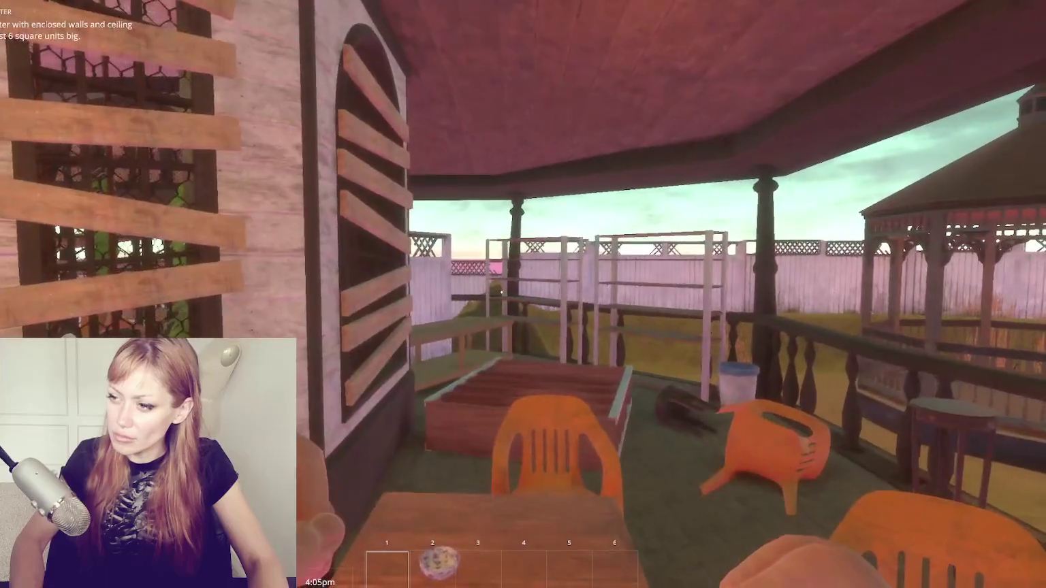
{"action": "key", "text": "w"}
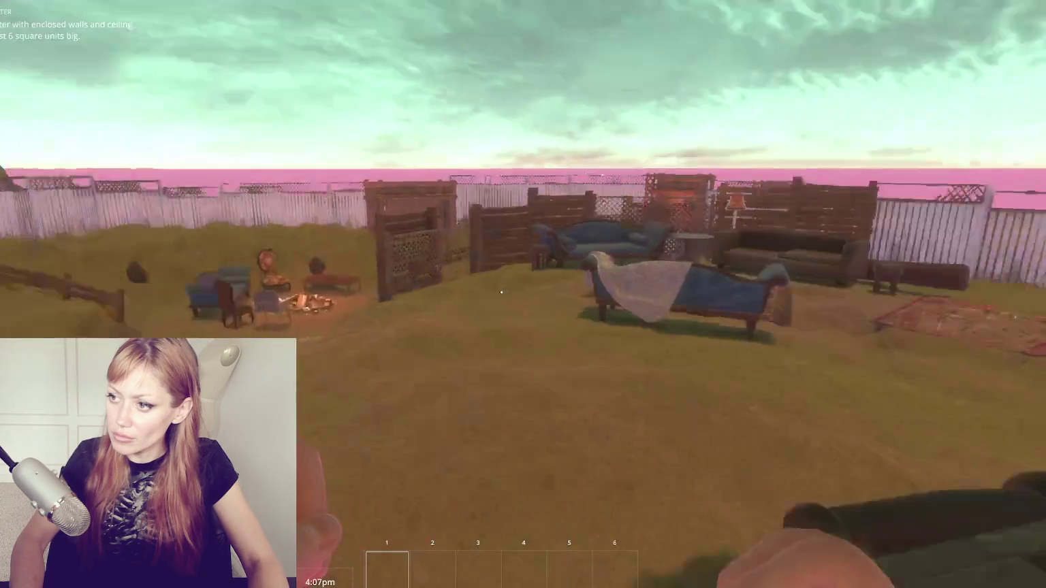
{"action": "key", "text": "w"}
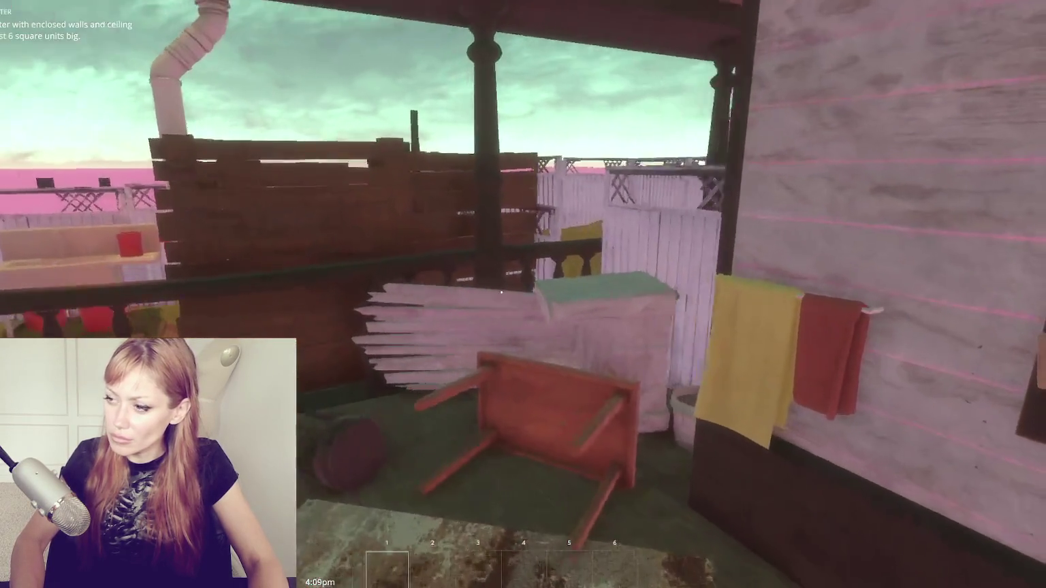
{"action": "key", "text": "w"}
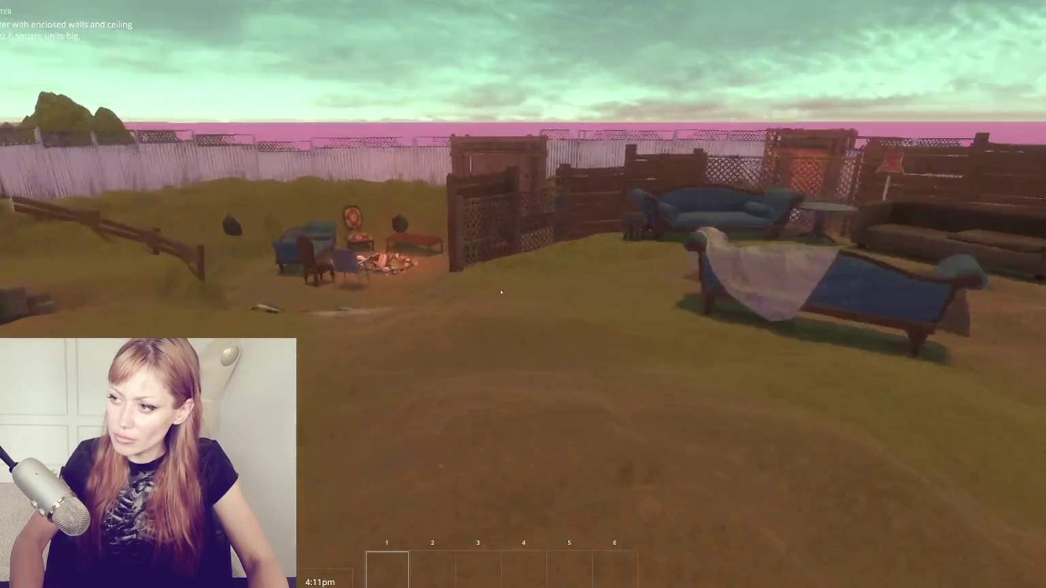
- Return to the green-topped crate and confirm another sale for store credit
{"action": "key", "text": "w"}
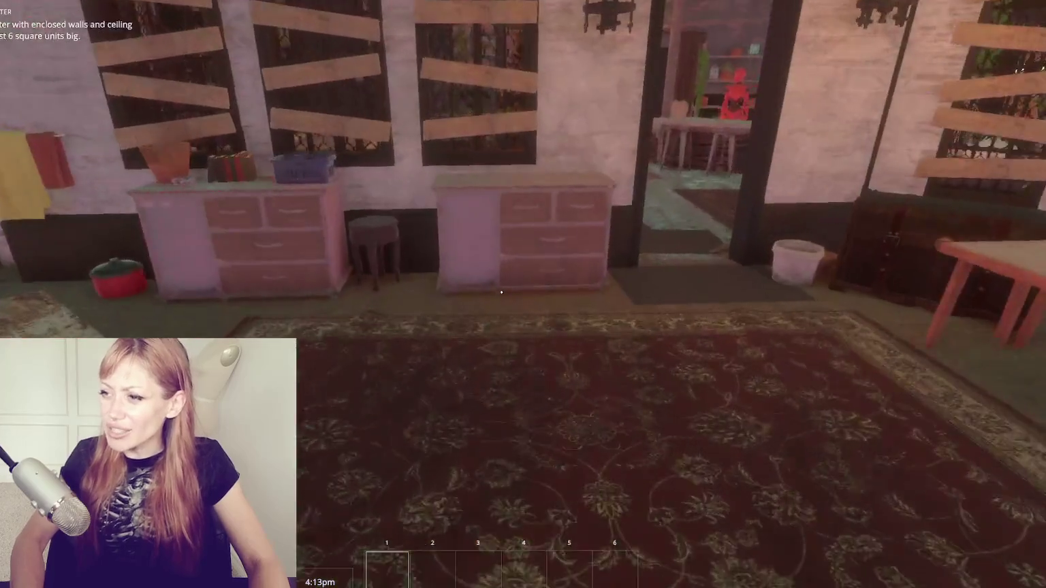
{"action": "key", "text": "w"}
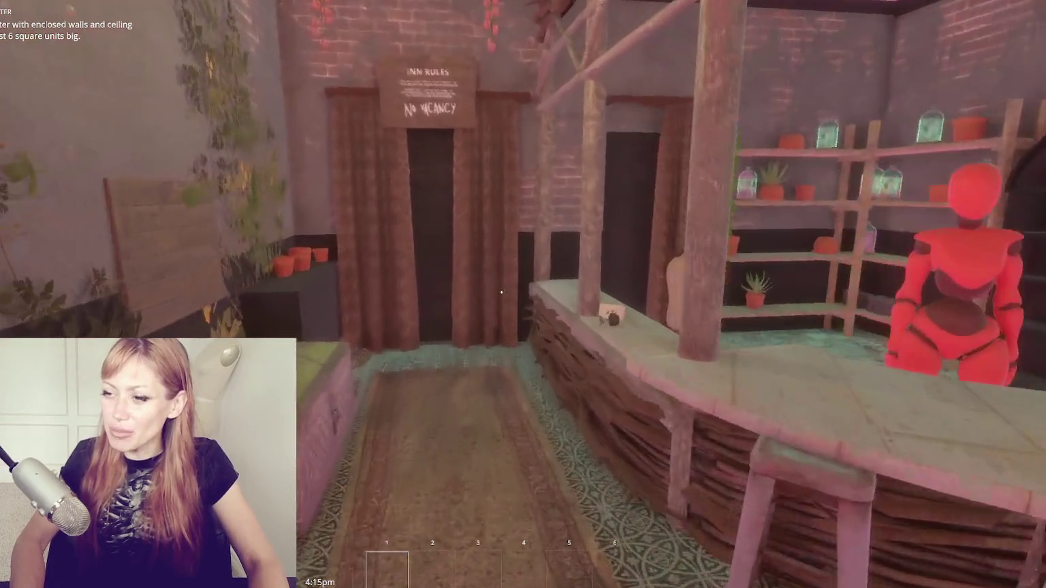
{"action": "key", "text": "w"}
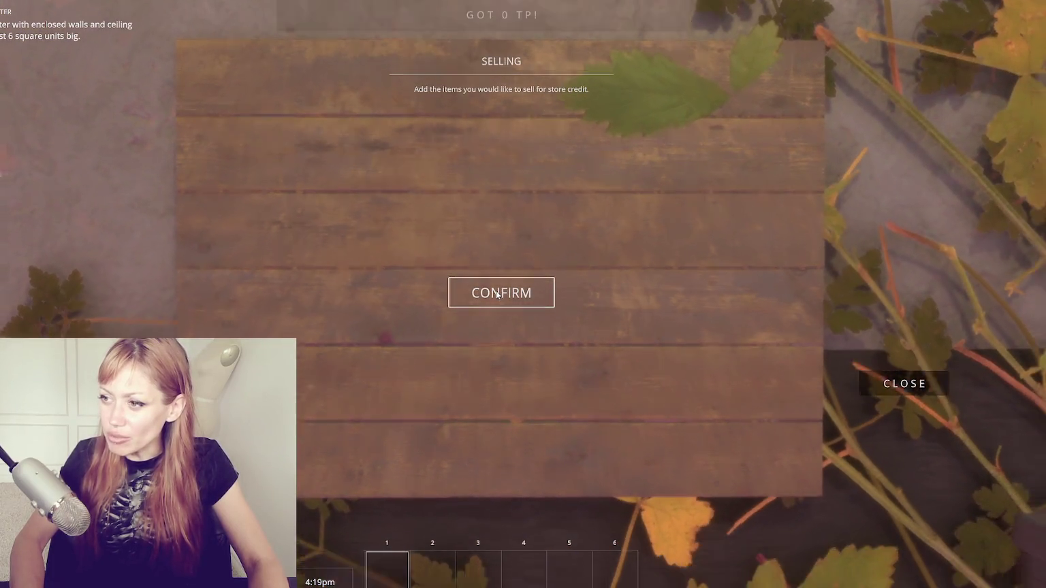
{"action": "left_click", "coordinate": [498, 295]}
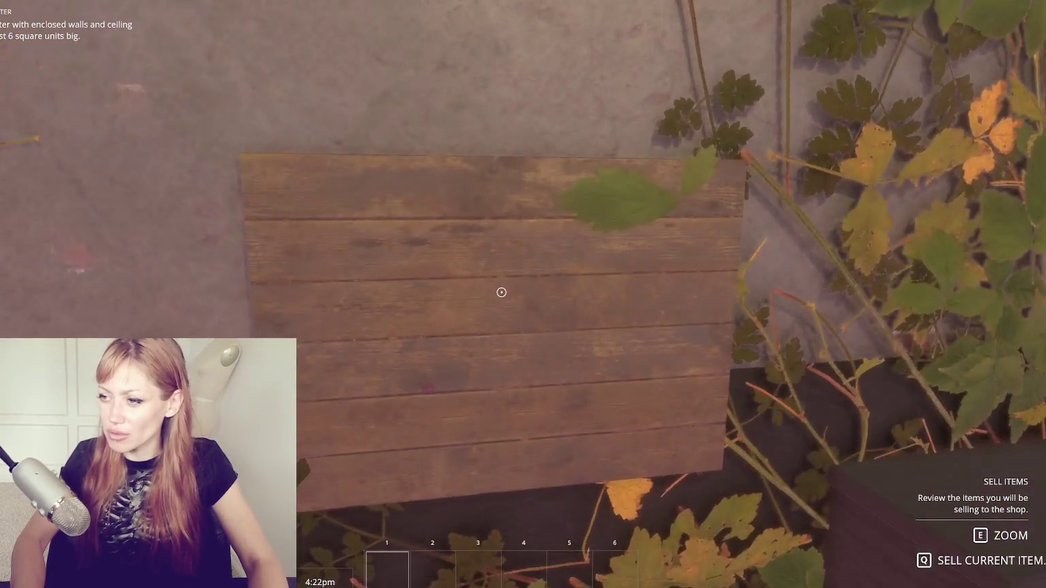
- Walk out into the backyard toward the gazebos and campfire
{"action": "key", "text": "w"}
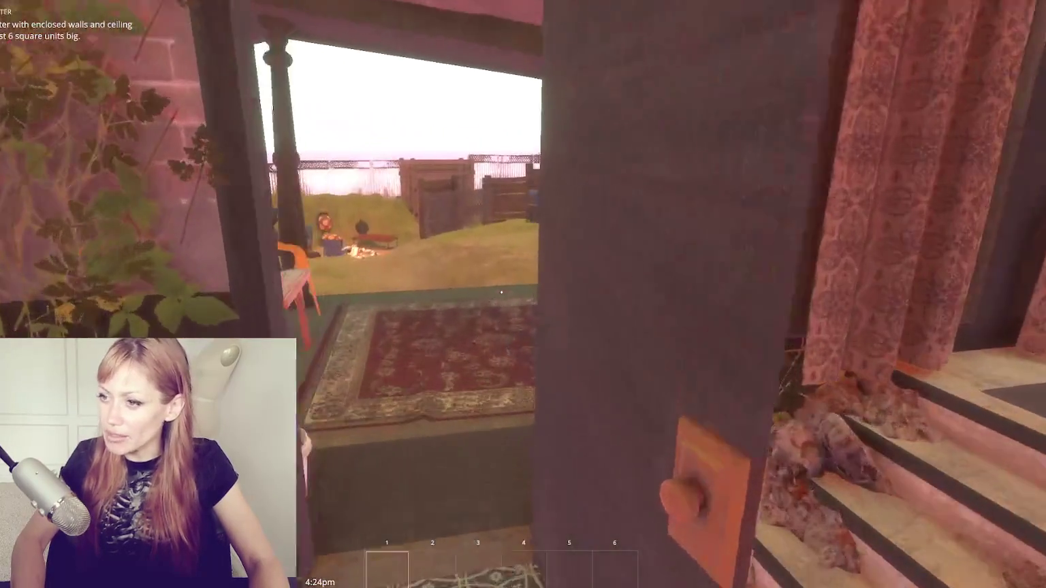
{"action": "key", "text": "w"}
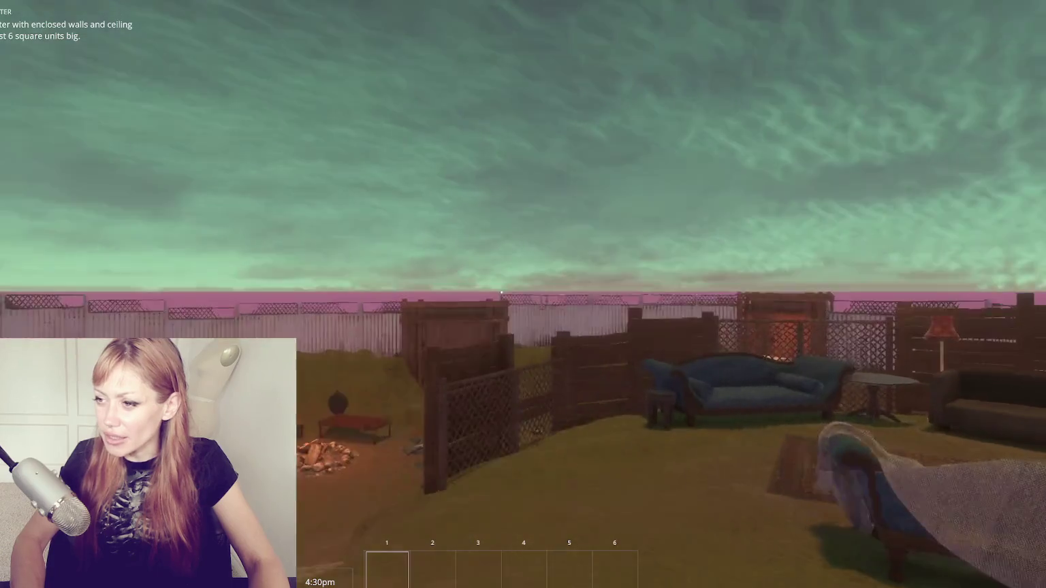
{"action": "key", "text": "w"}
{"action": "key", "text": "w"}
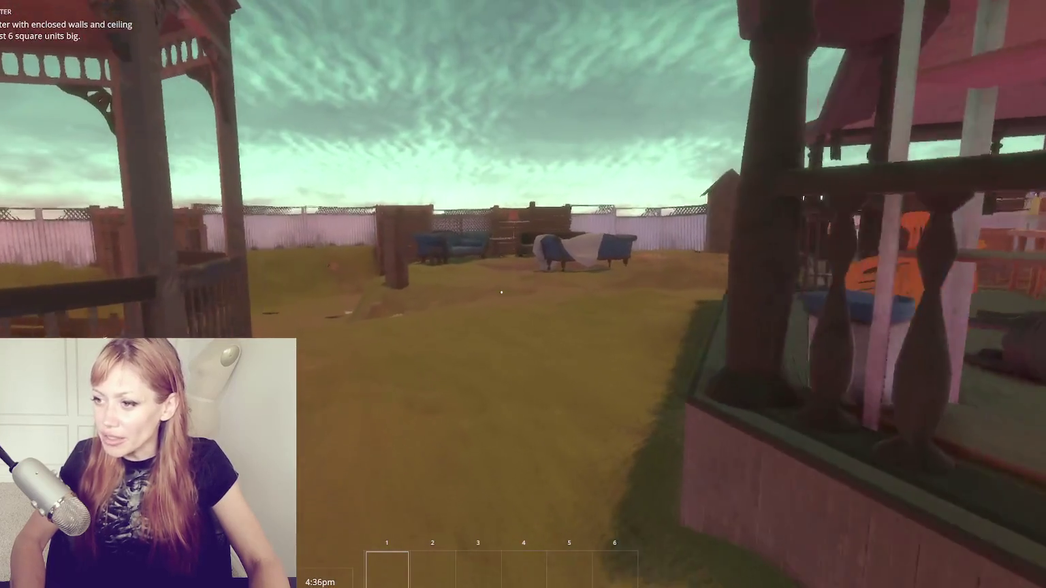
{"action": "key", "text": "w"}
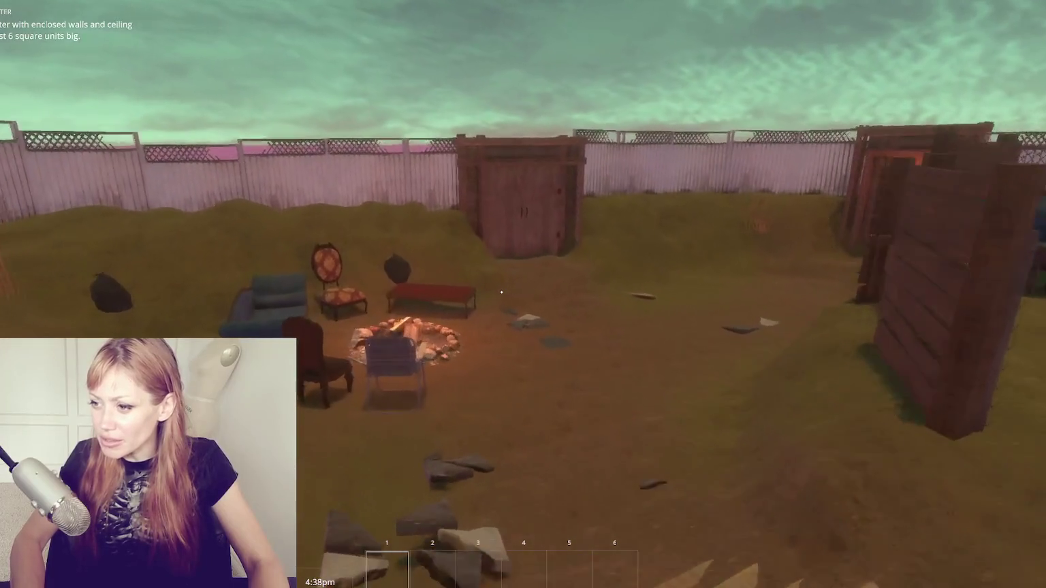
{"action": "key", "text": "w"}
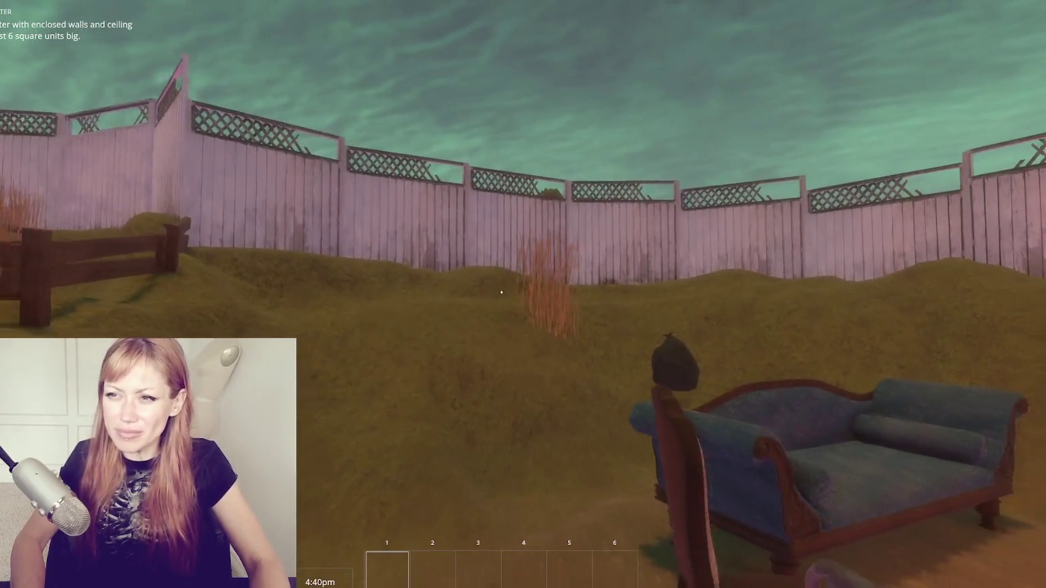
- Tour the outhouse, pink fence and sofa lounge around the backyard
{"action": "key", "text": "w"}
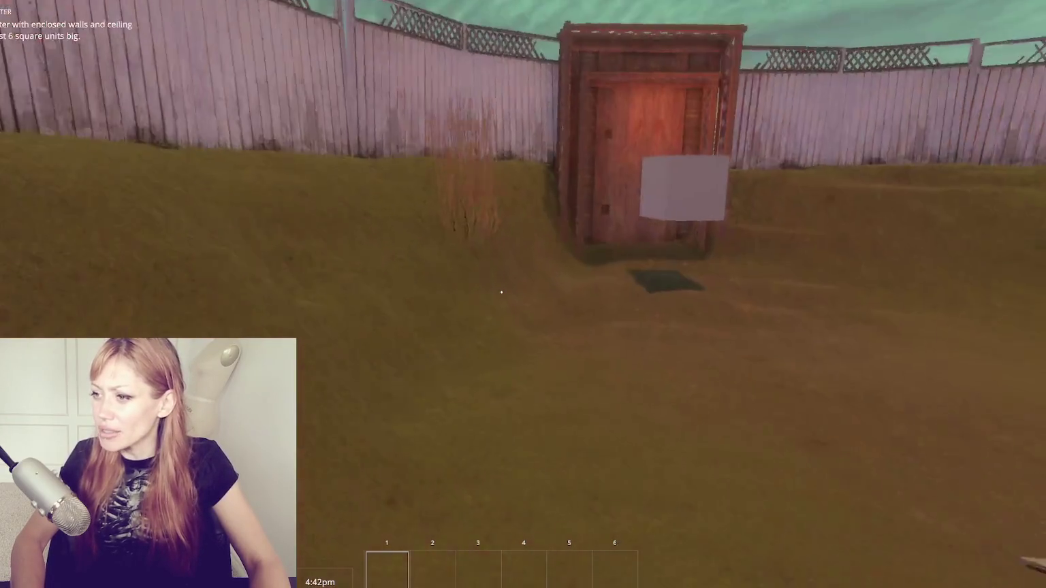
{"action": "key", "text": "w"}
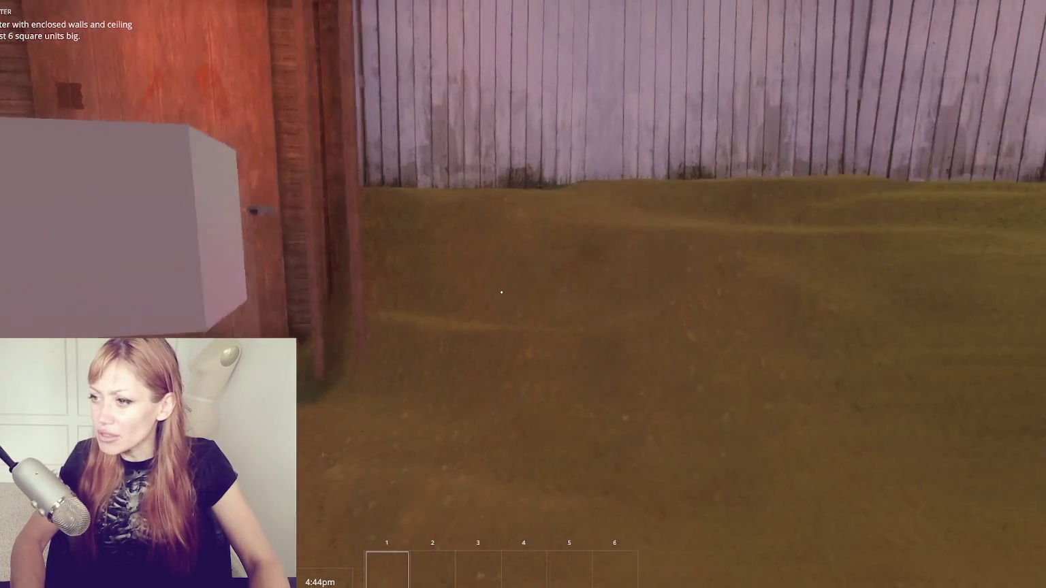
{"action": "key", "text": "w"}
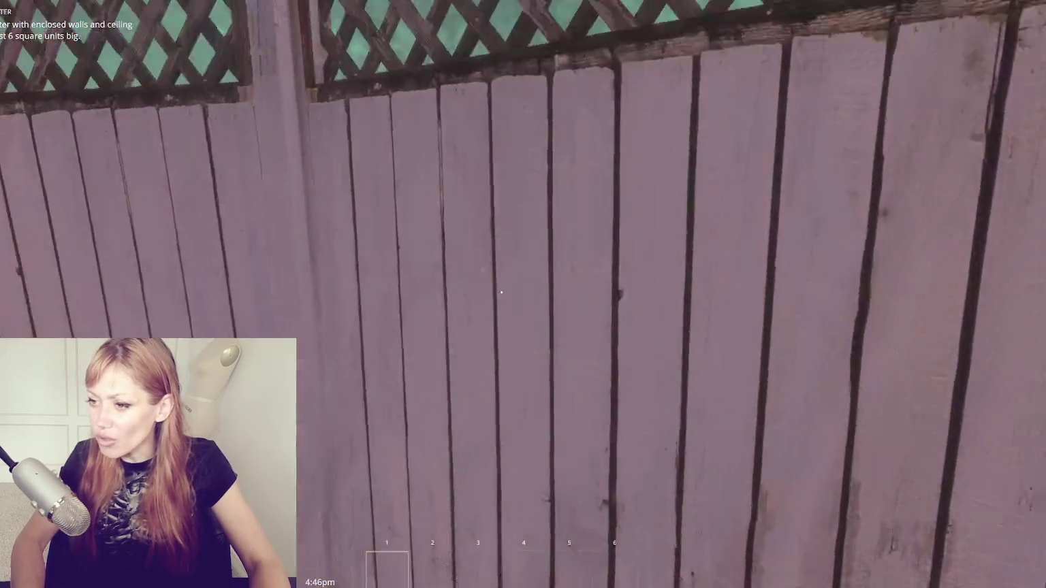
{"action": "key", "text": "w"}
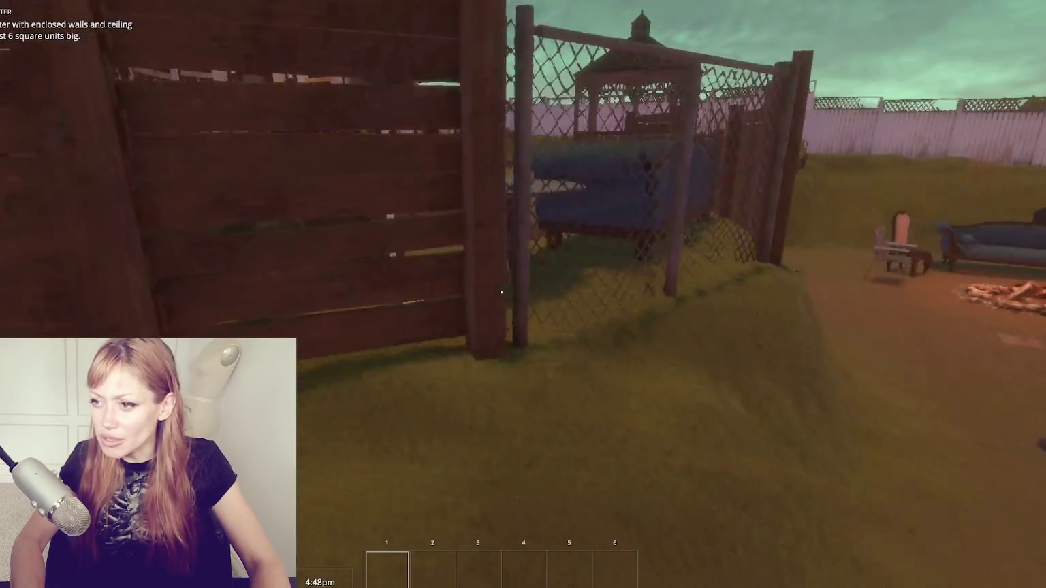
{"action": "key", "text": "w"}
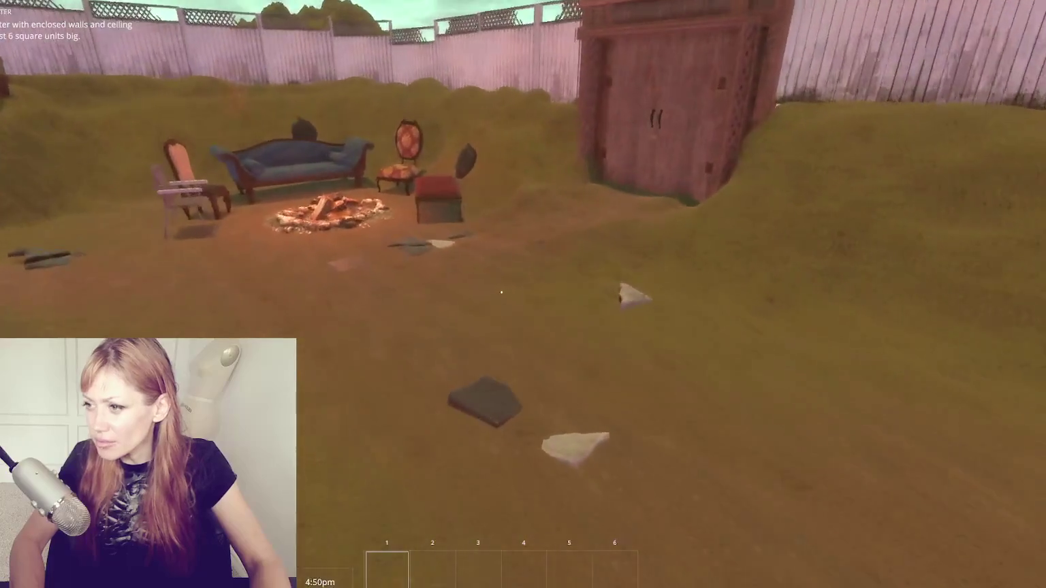
{"action": "key", "text": "w"}
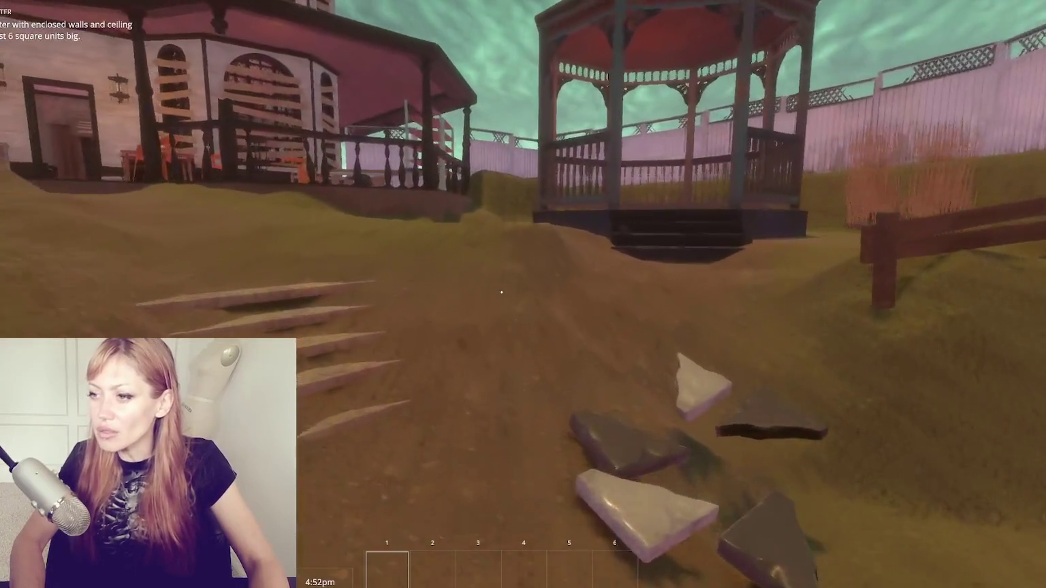
{"action": "key", "text": "w"}
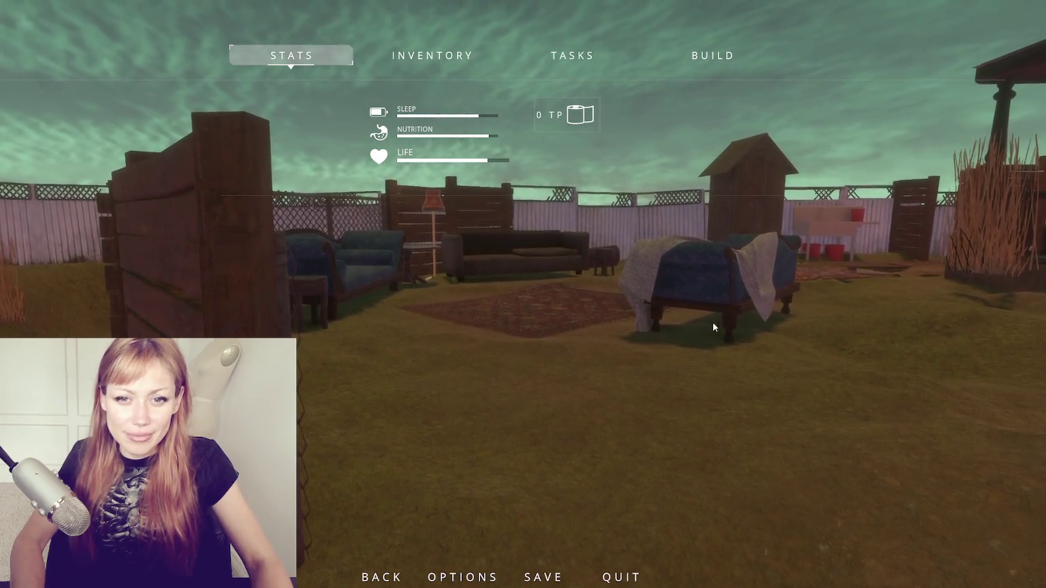
- Resume play, walk past the outhouse side, then bring up the pause screen
{"action": "key", "text": "Escape"}
{"action": "key", "text": "w"}
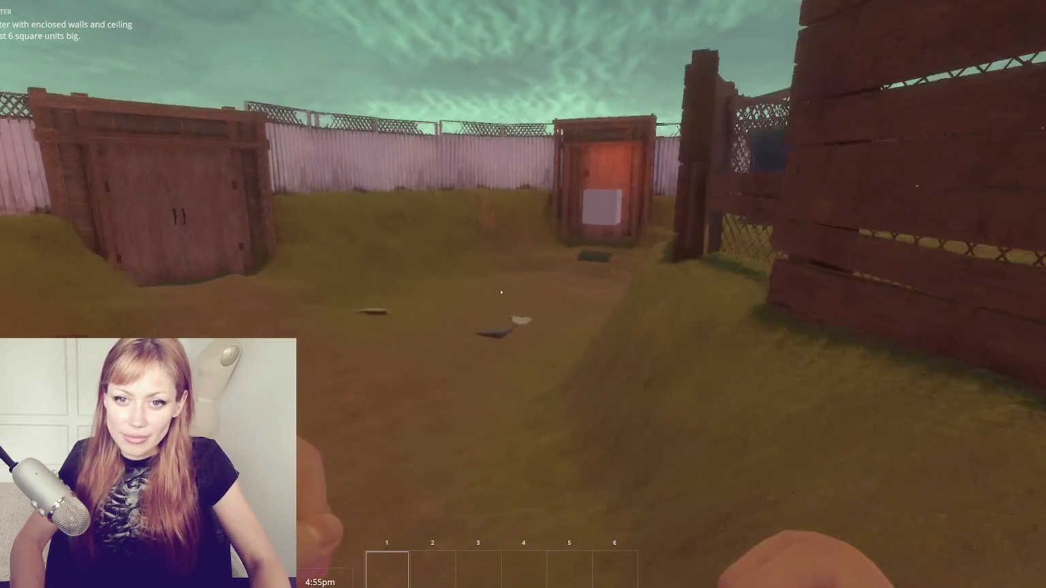
{"action": "key", "text": "w"}
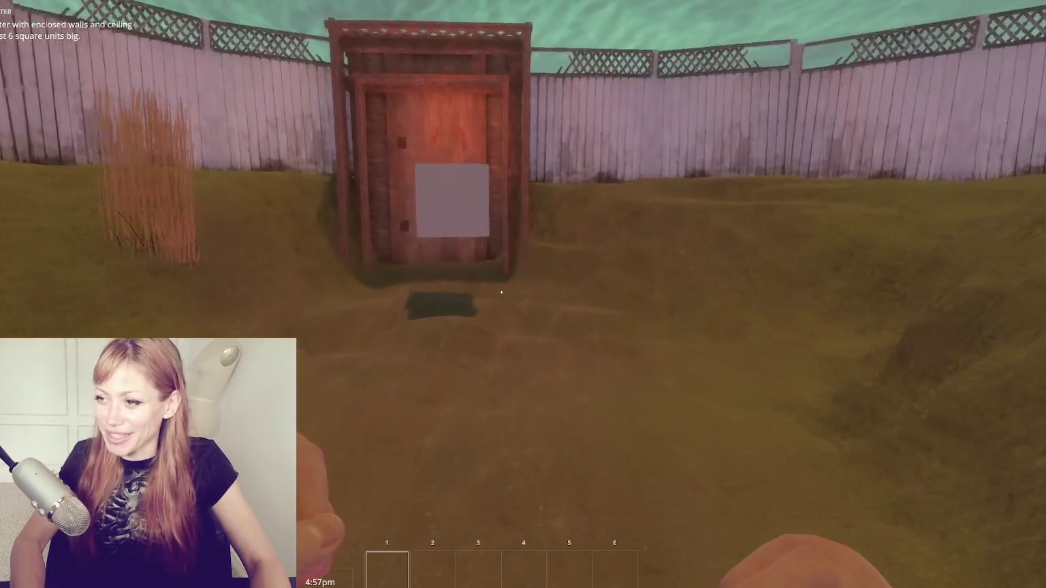
{"action": "key", "text": "w"}
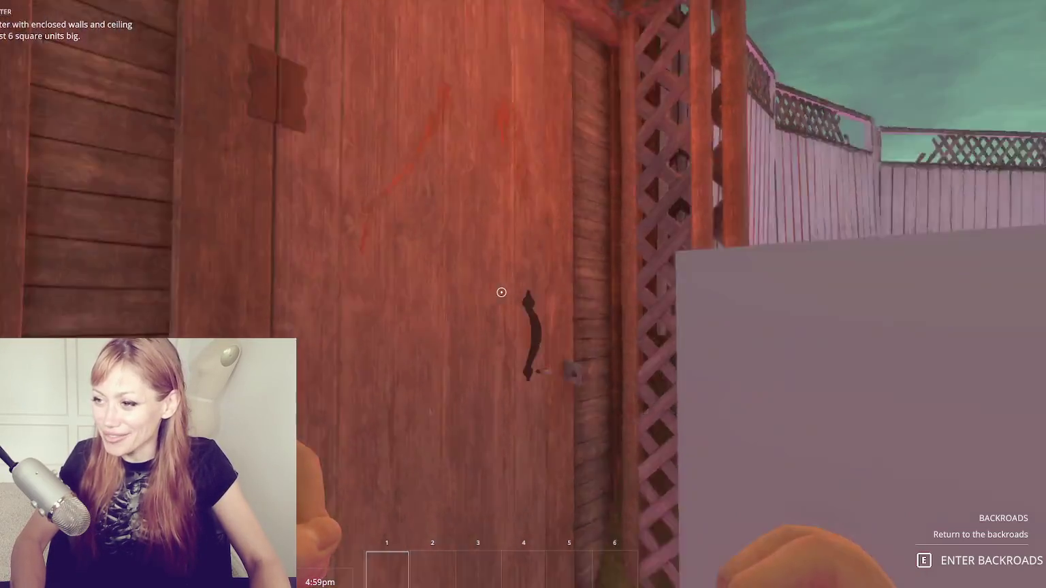
{"action": "key", "text": "s"}
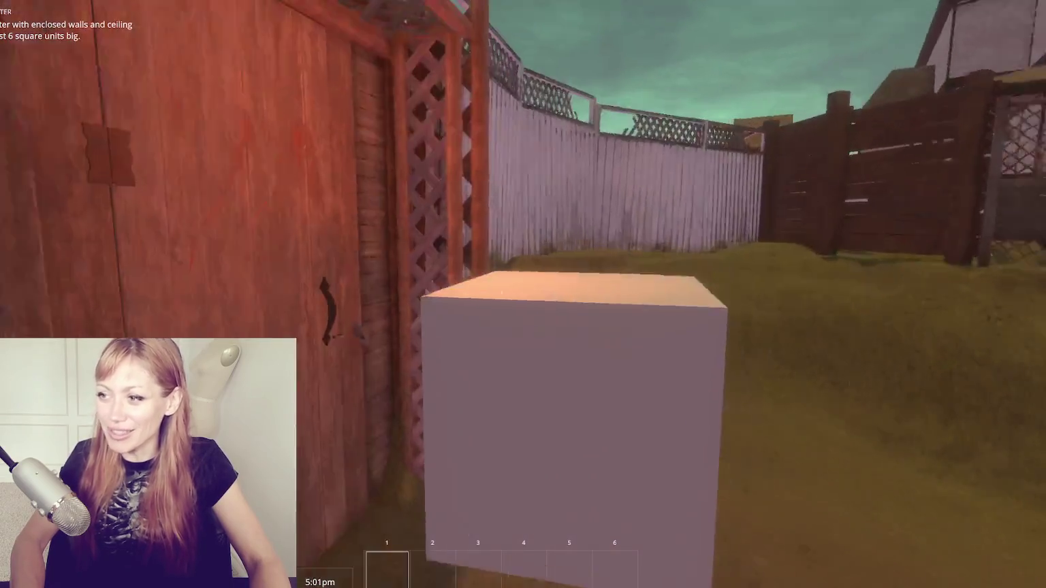
{"action": "key", "text": "Escape"}
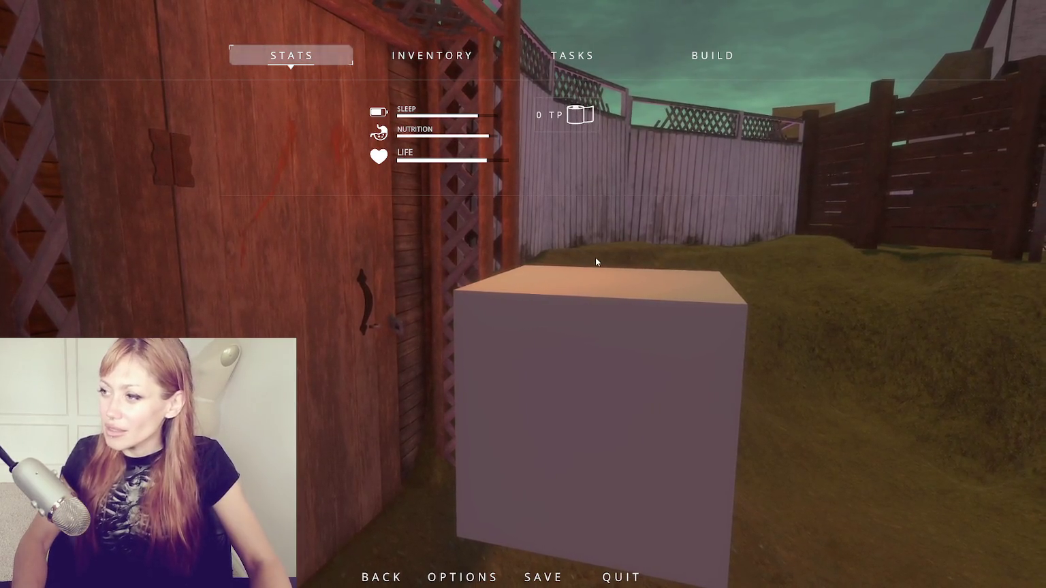
- Resume play and enter the backroads through the outhouse door
{"action": "key", "text": "Escape"}
{"action": "key", "text": "w"}
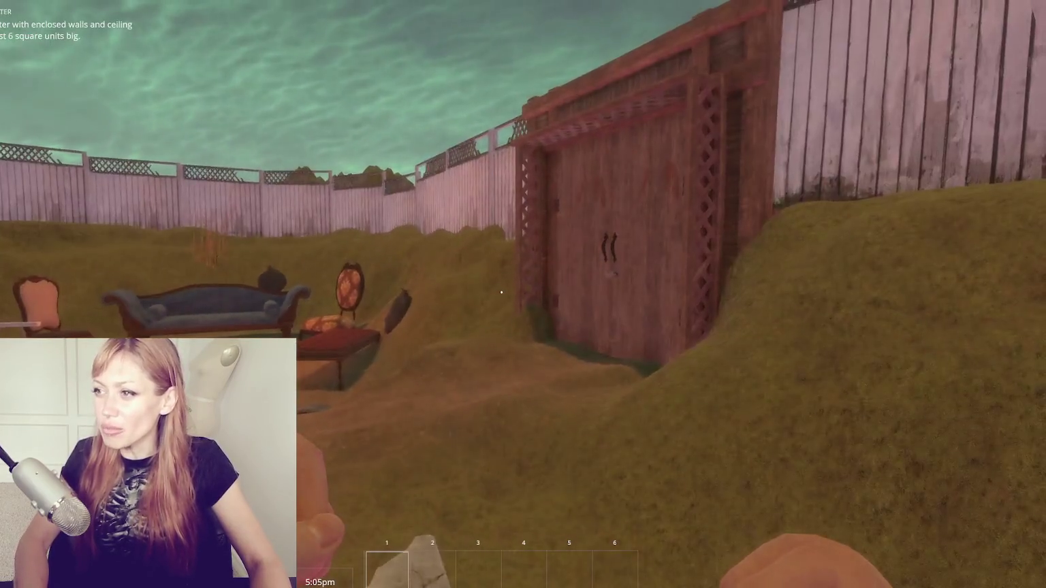
{"action": "mouse_move", "coordinate": [502, 293]}
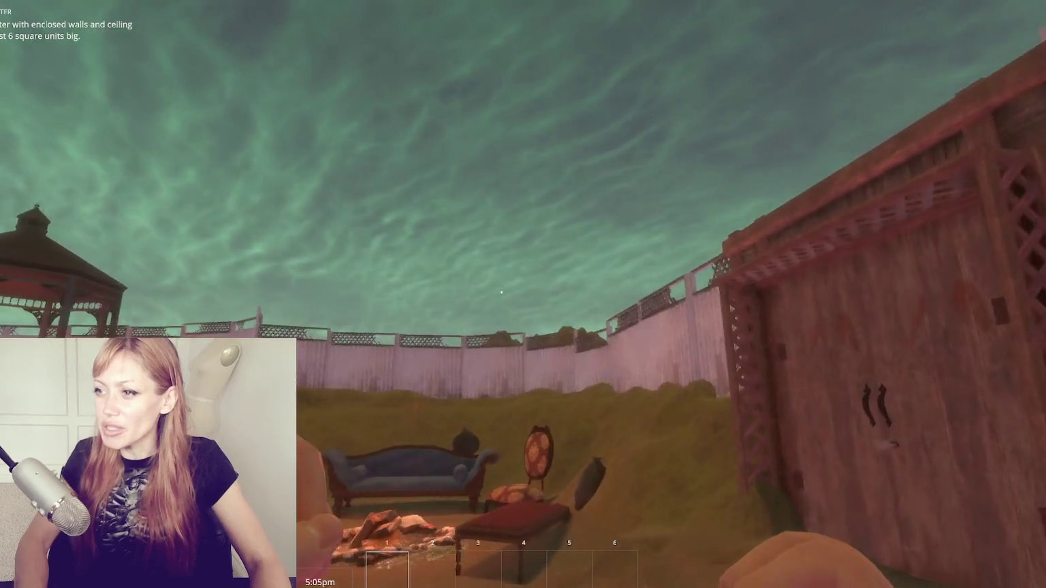
{"action": "key", "text": "w"}
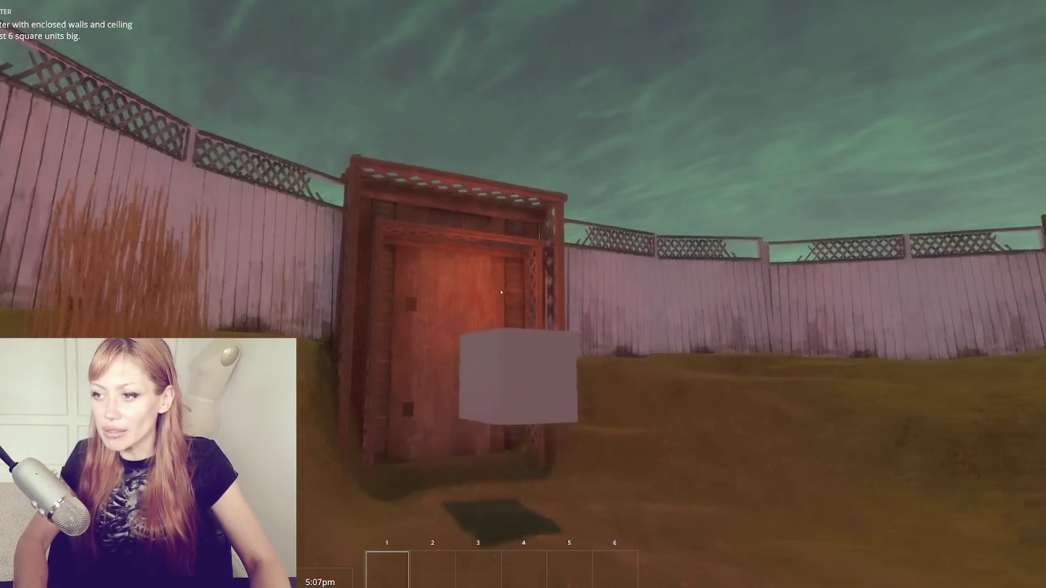
{"action": "key", "text": "e"}
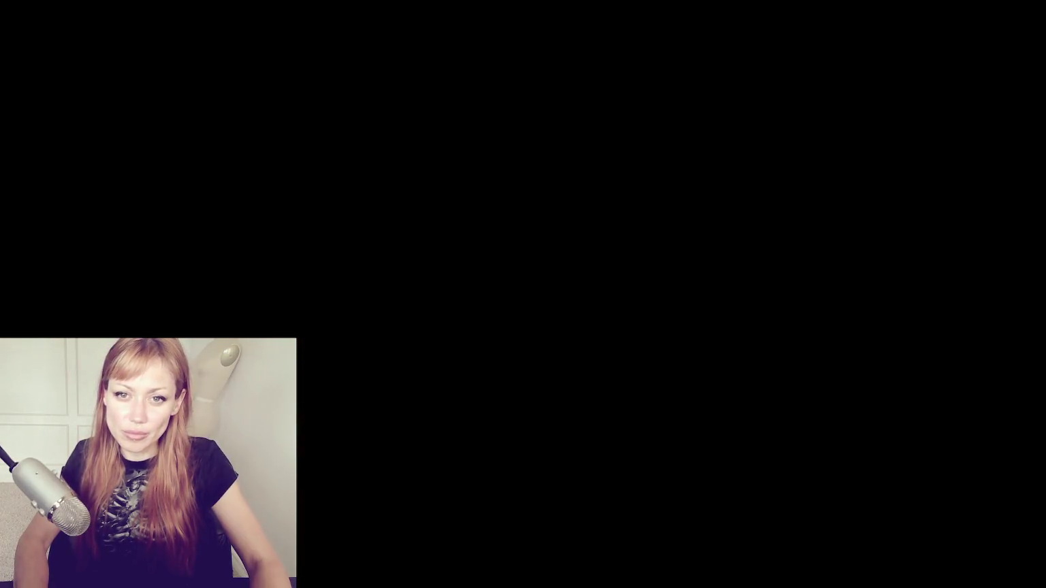
- Open the stats pause screen once the flooded backroads area loads
{"action": "key", "text": "Escape"}
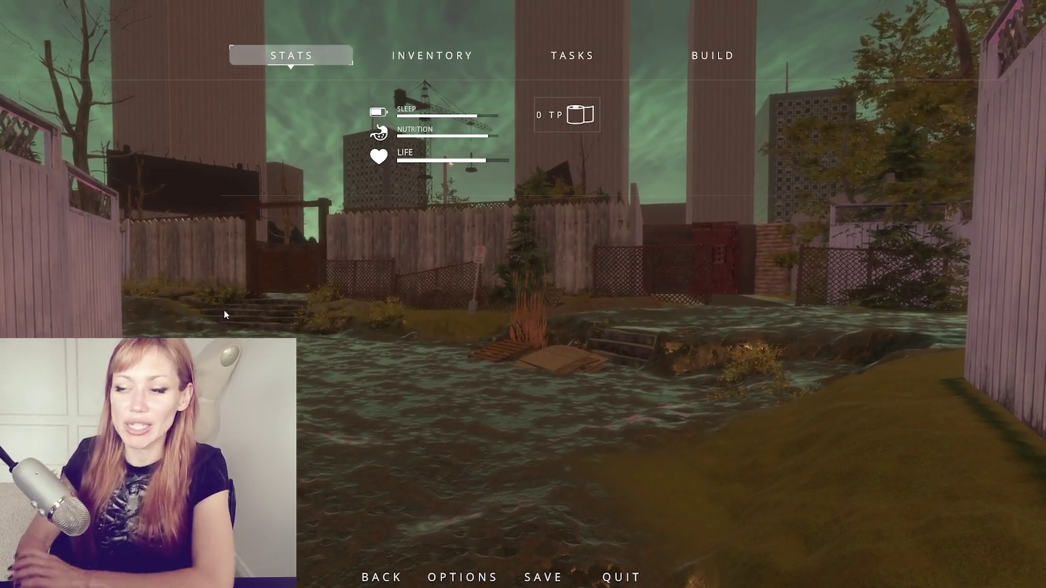
- Resume play and walk down the flooded alley past the pallets and mud toward the CLOSED sign
{"action": "key", "text": "Escape"}
{"action": "key", "text": "w"}
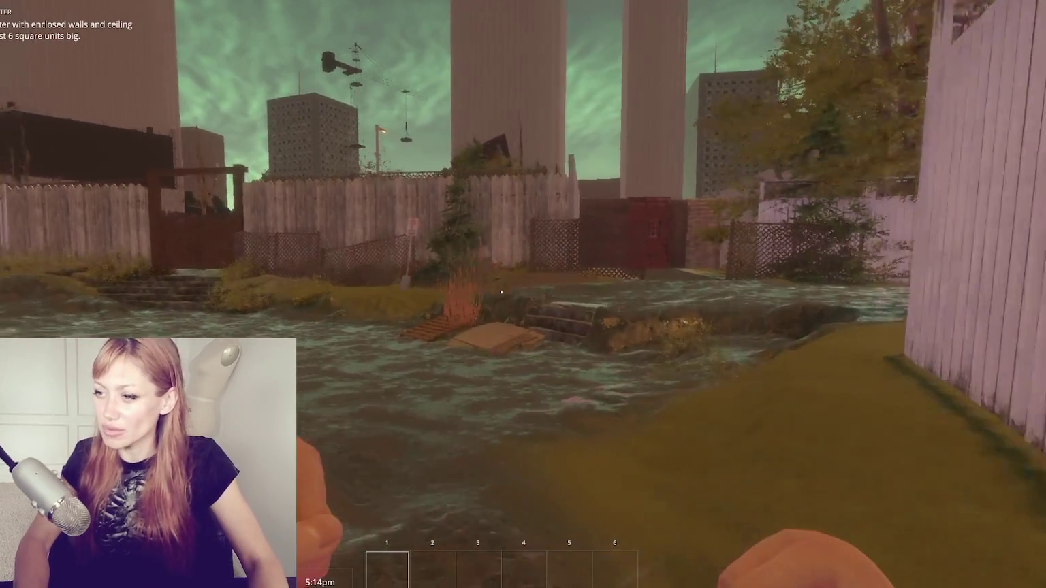
{"action": "key", "text": "w"}
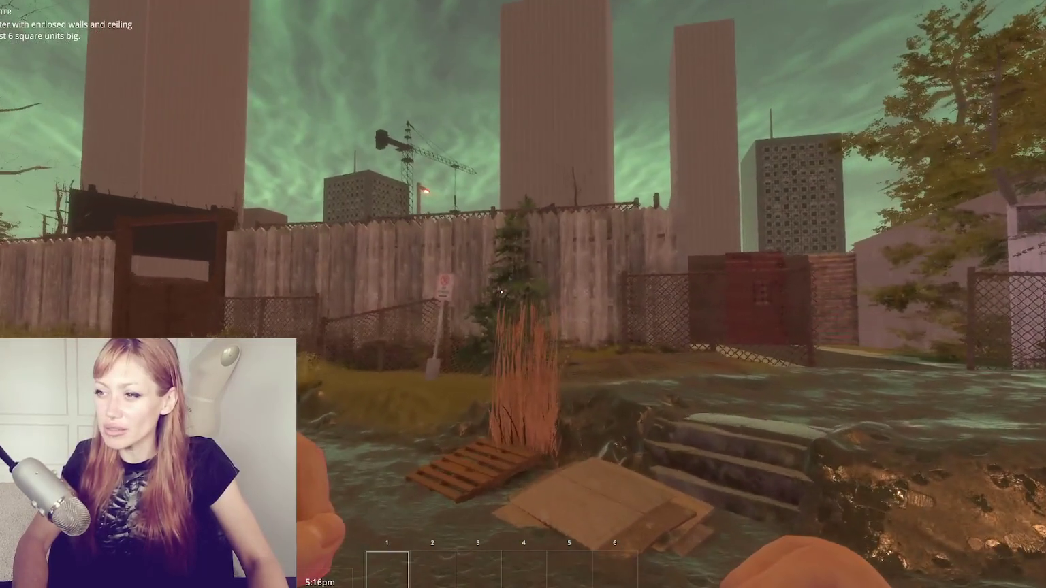
{"action": "key", "text": "w"}
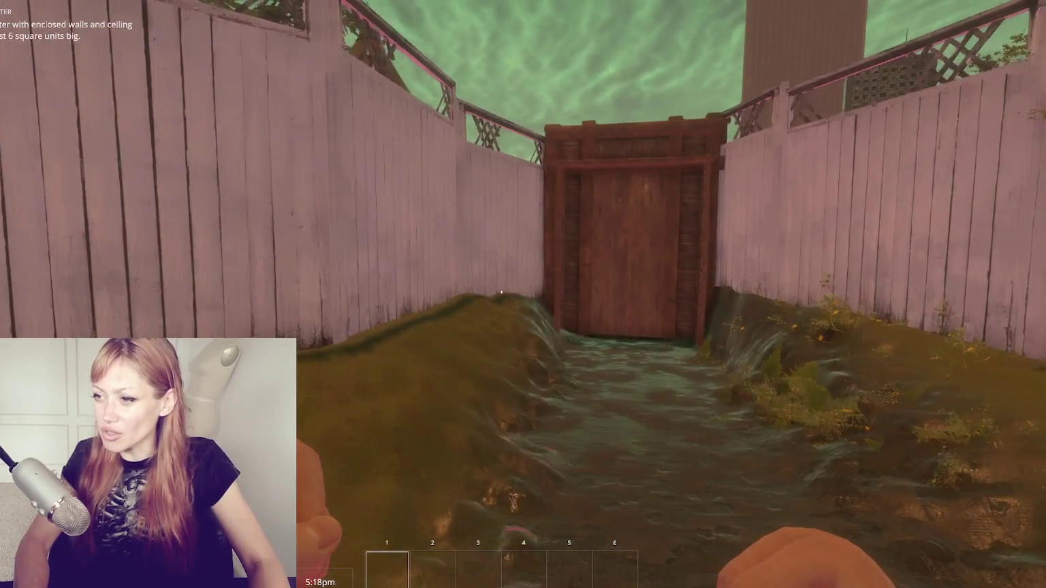
{"action": "key", "text": "w"}
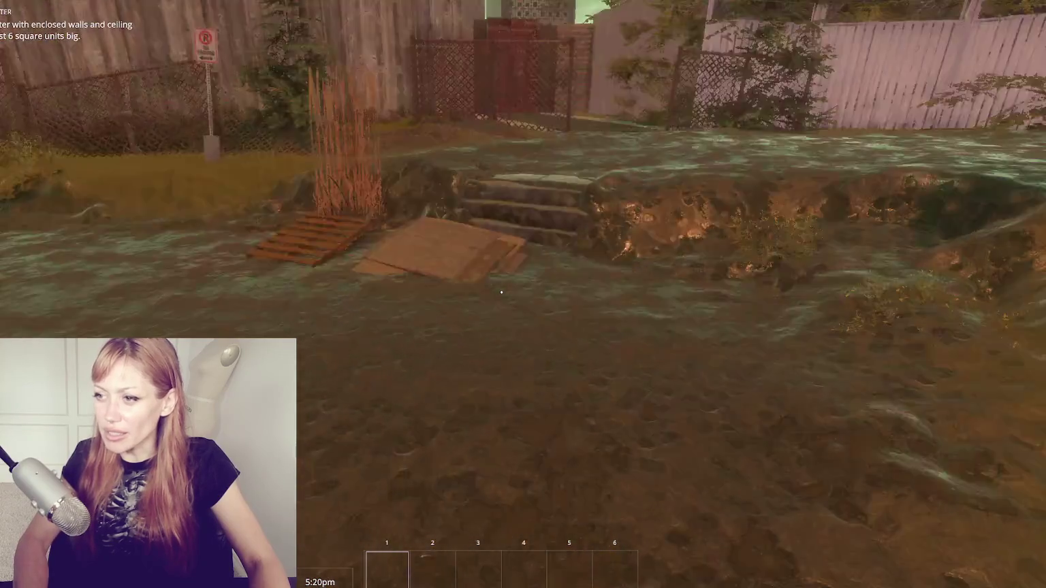
{"action": "key", "text": "w"}
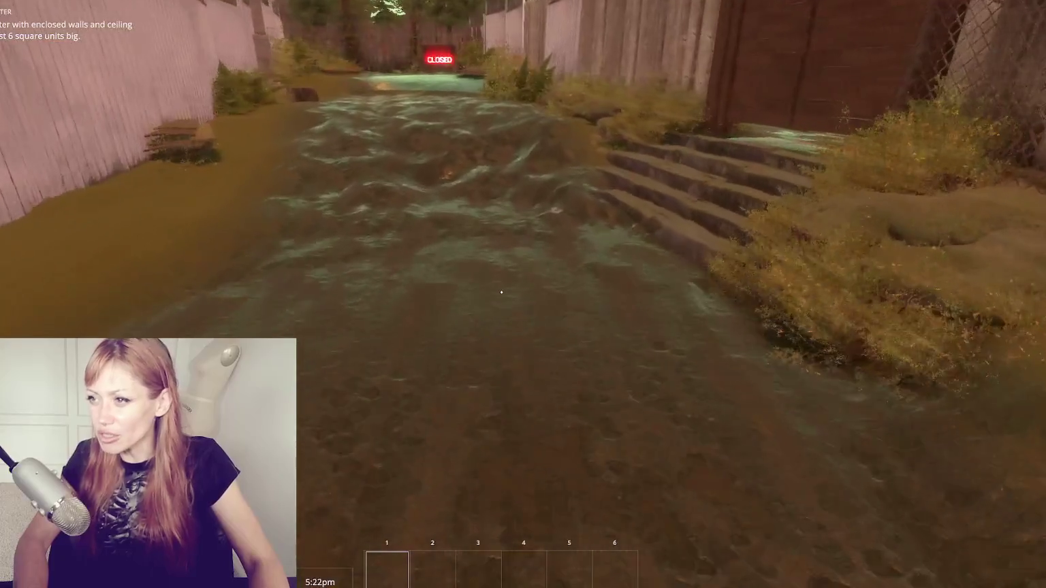
{"action": "key", "text": "w"}
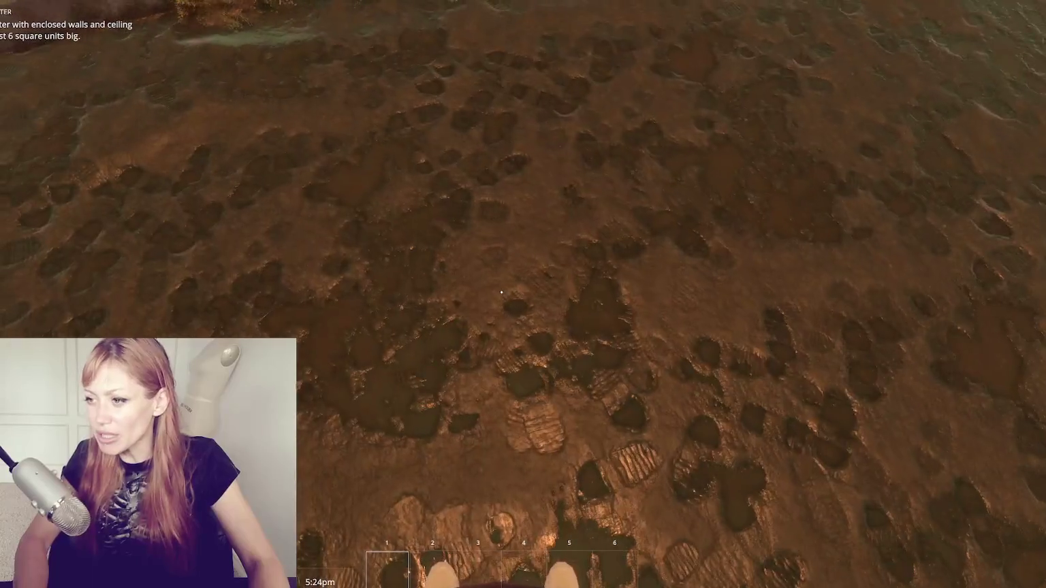
{"action": "key", "text": "w"}
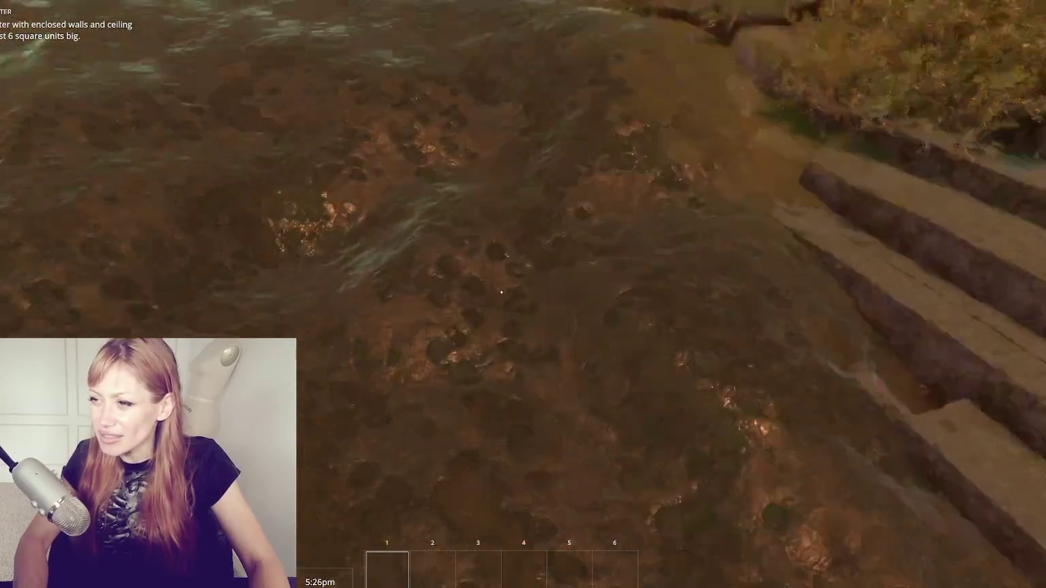
{"action": "key", "text": "w"}
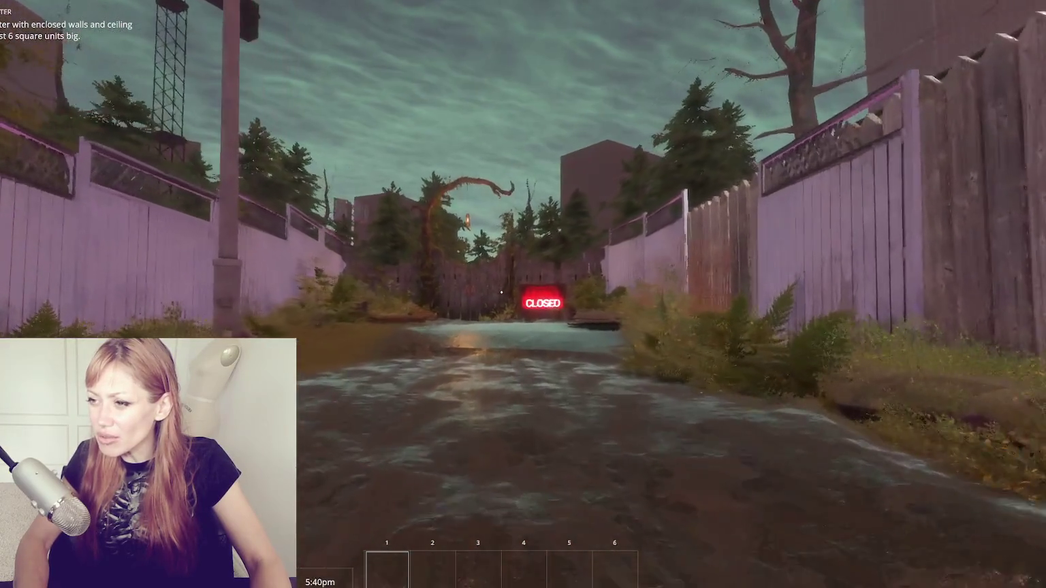
- Walk past the CLOSED sign and steps across the yard to the purple fence, then show the stats
{"action": "key", "text": "w"}
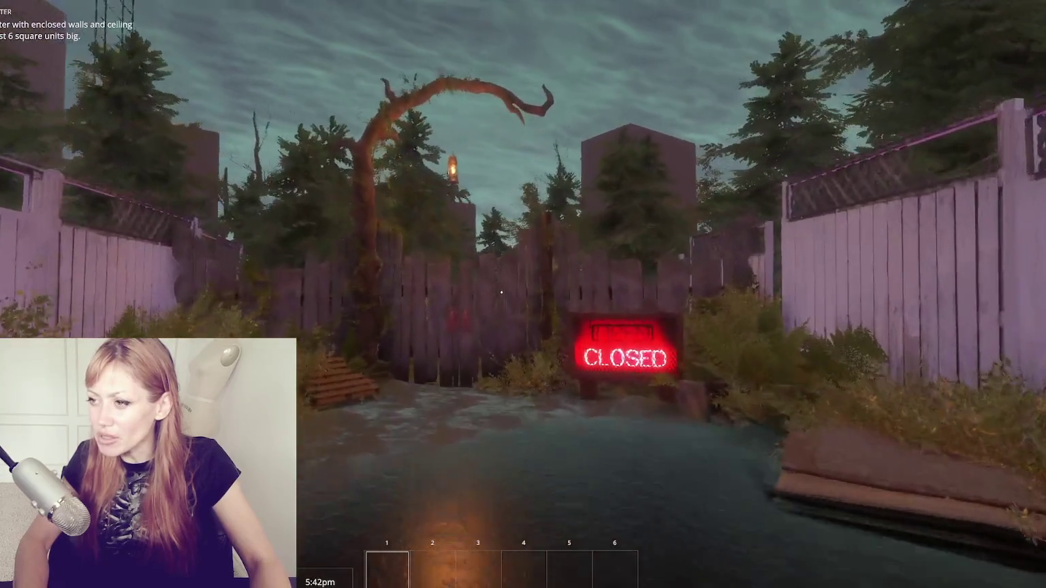
{"action": "key", "text": "w"}
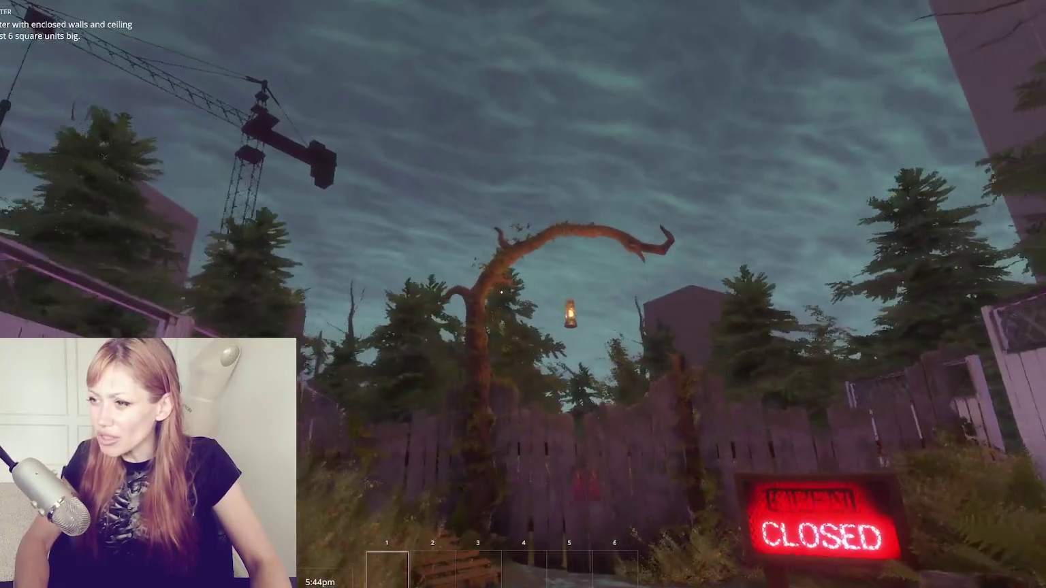
{"action": "key", "text": "s"}
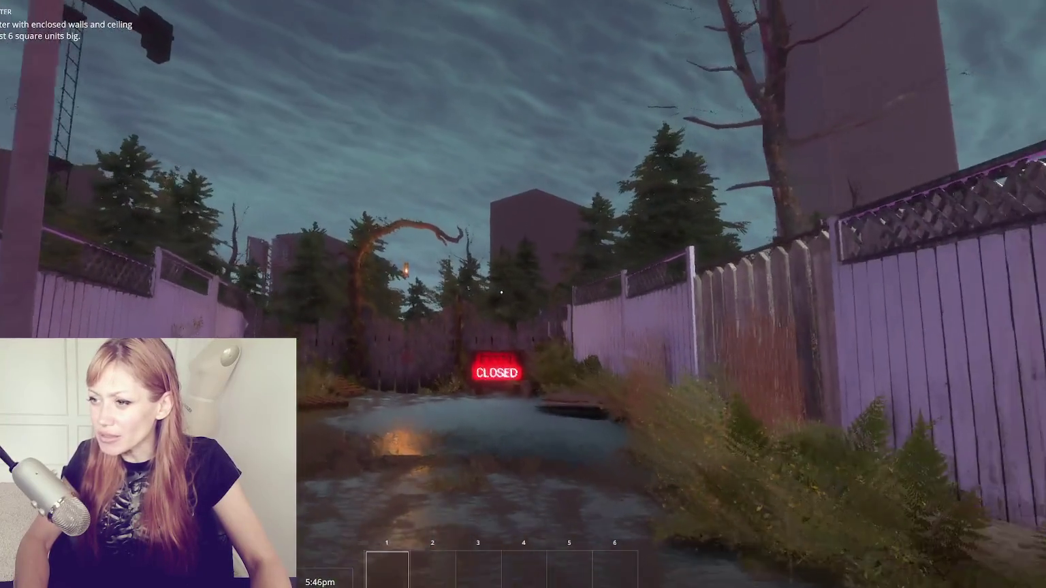
{"action": "key", "text": "w"}
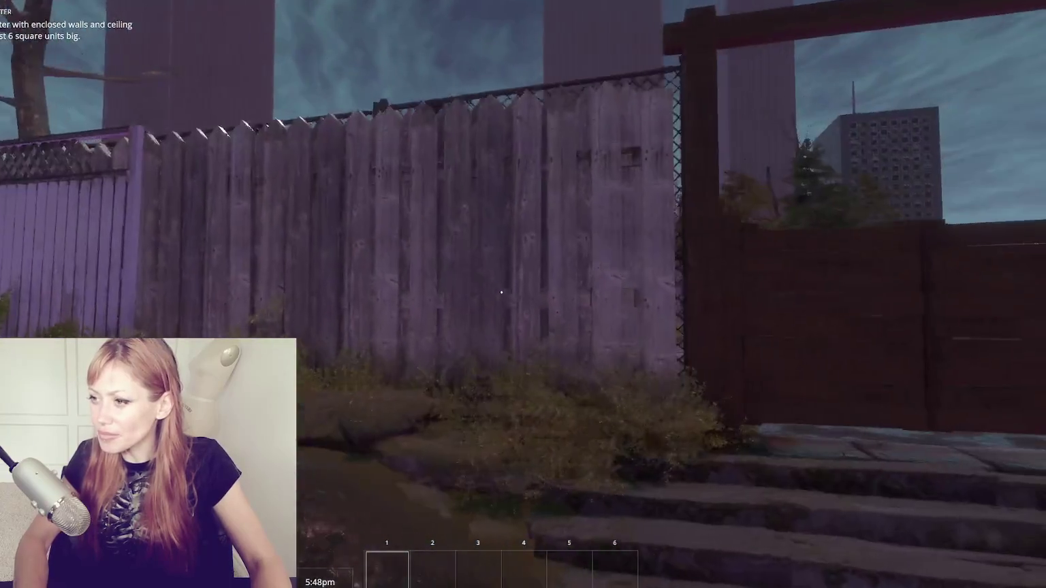
{"action": "key", "text": "w"}
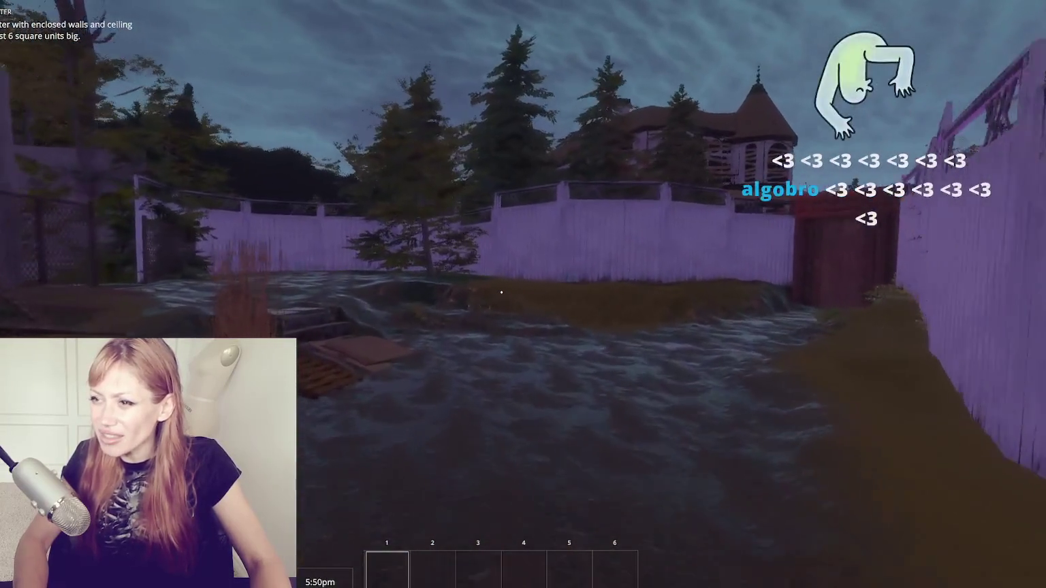
{"action": "key", "text": "w"}
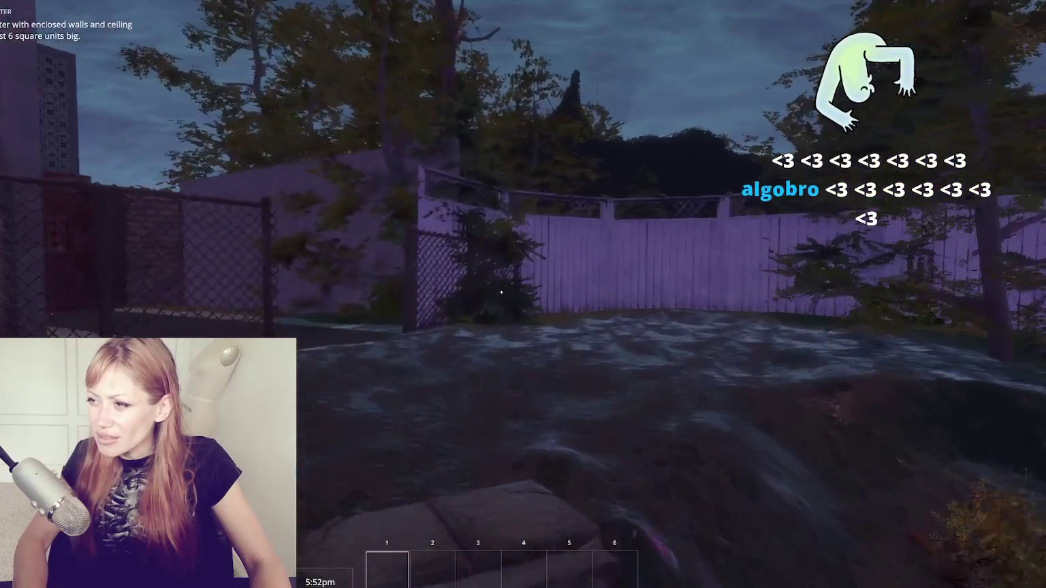
{"action": "key", "text": "w"}
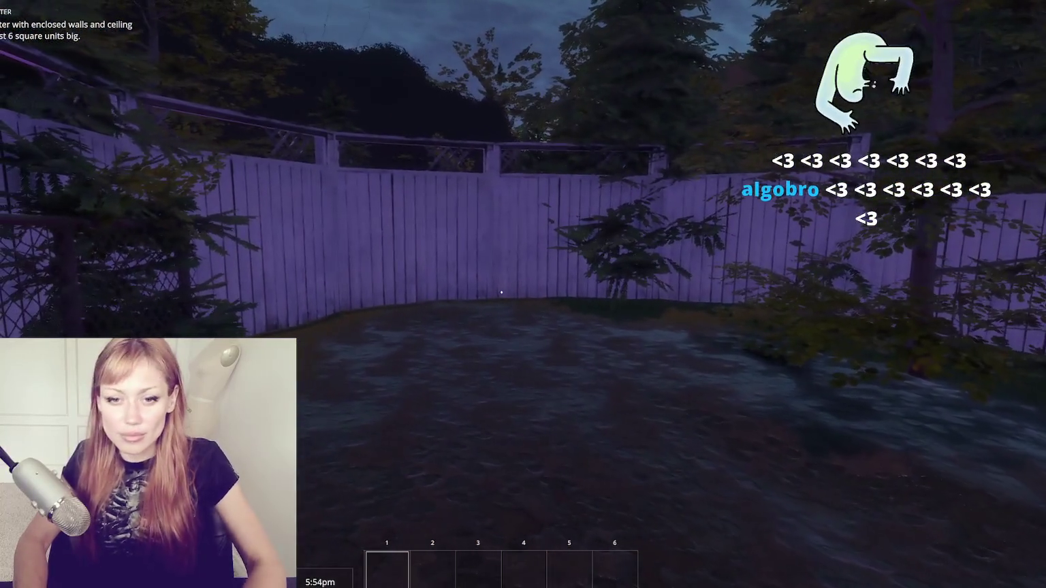
{"action": "key", "text": "Escape"}
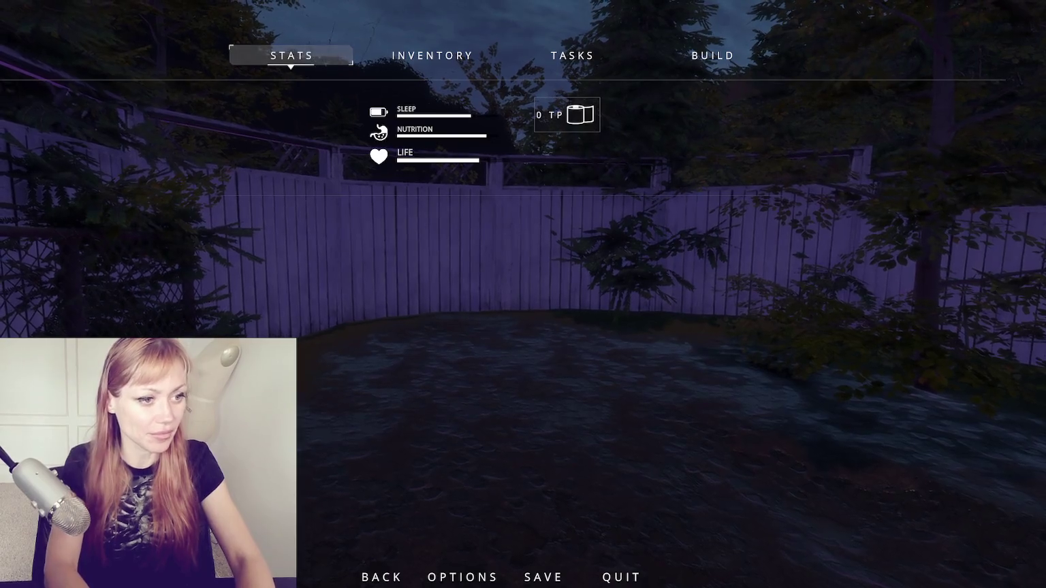
- Close the stats page to return to first-person play facing the chain-link gate
{"action": "key", "text": "Escape"}
{"action": "key", "text": "Escape"}
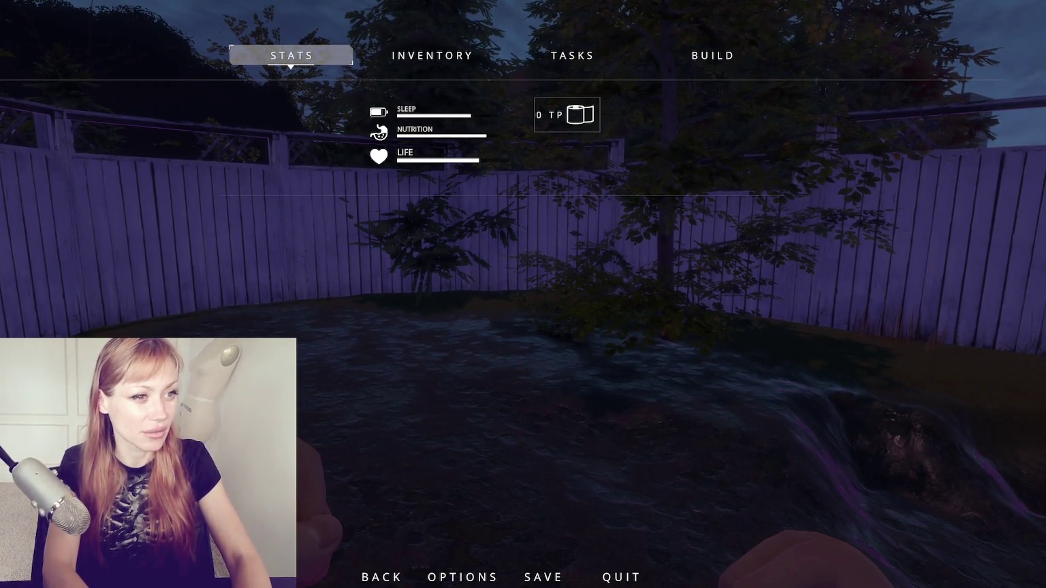
{"action": "key", "text": "Escape"}
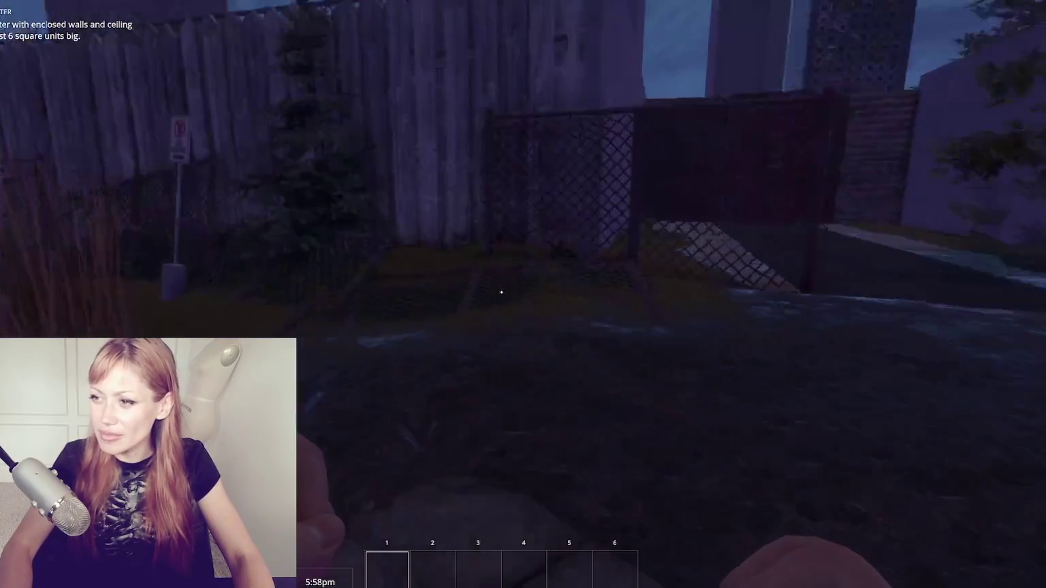
- Walk up the alley steps and go through the fence door into the backyard
{"action": "key", "text": "w"}
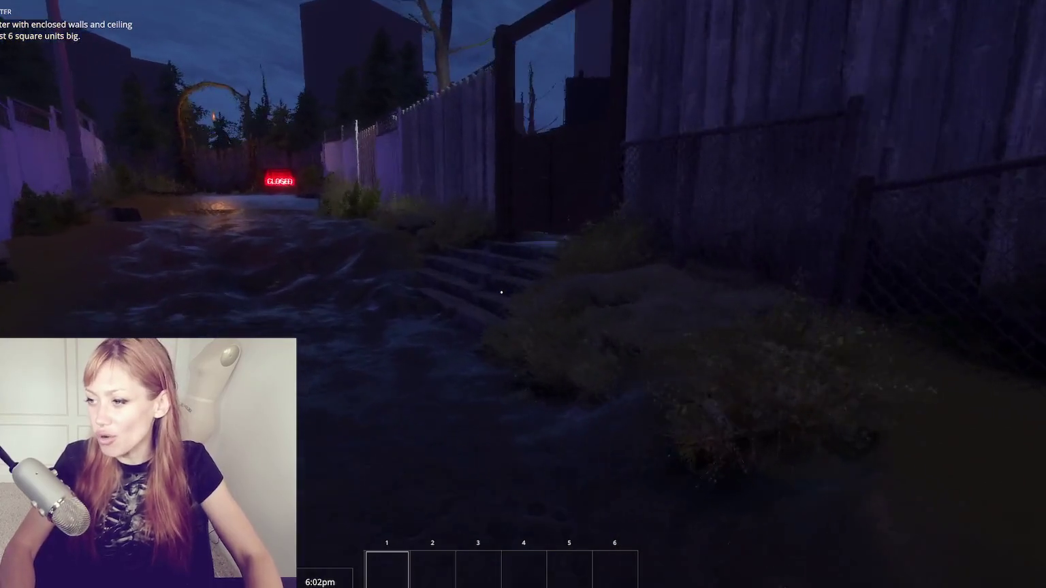
{"action": "key", "text": "w"}
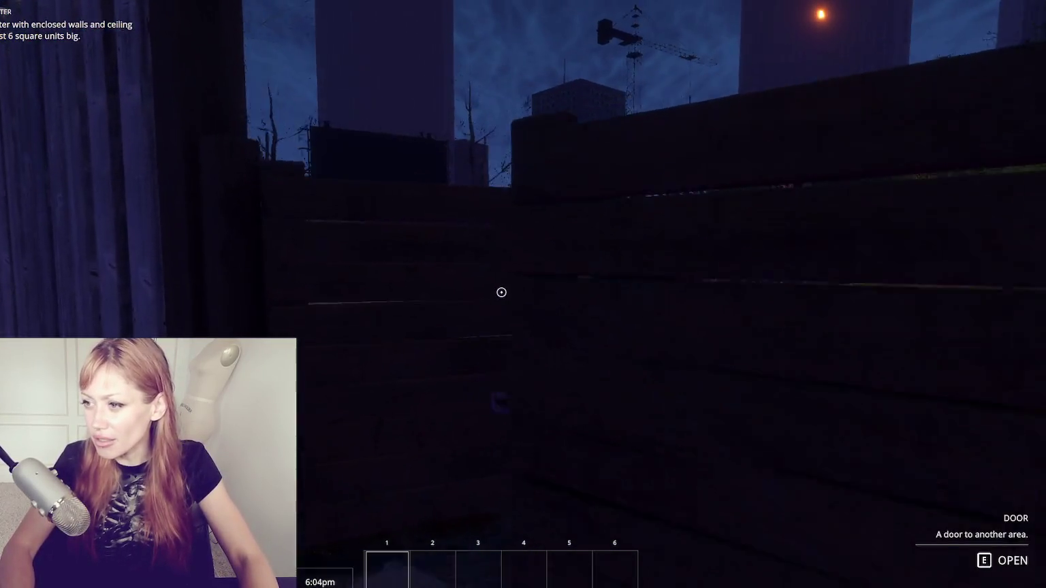
{"action": "key", "text": "e"}
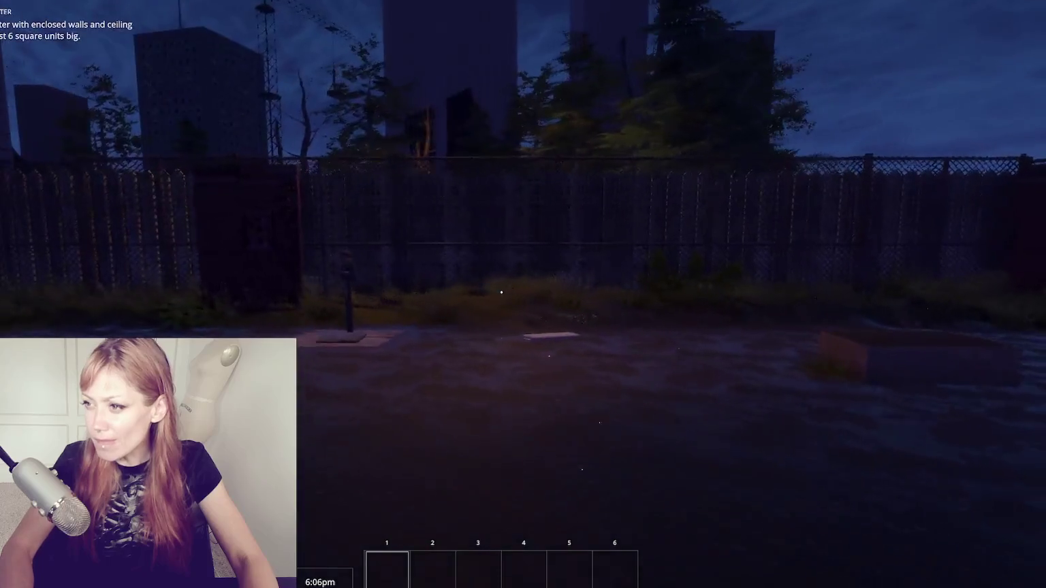
{"action": "key", "text": "w"}
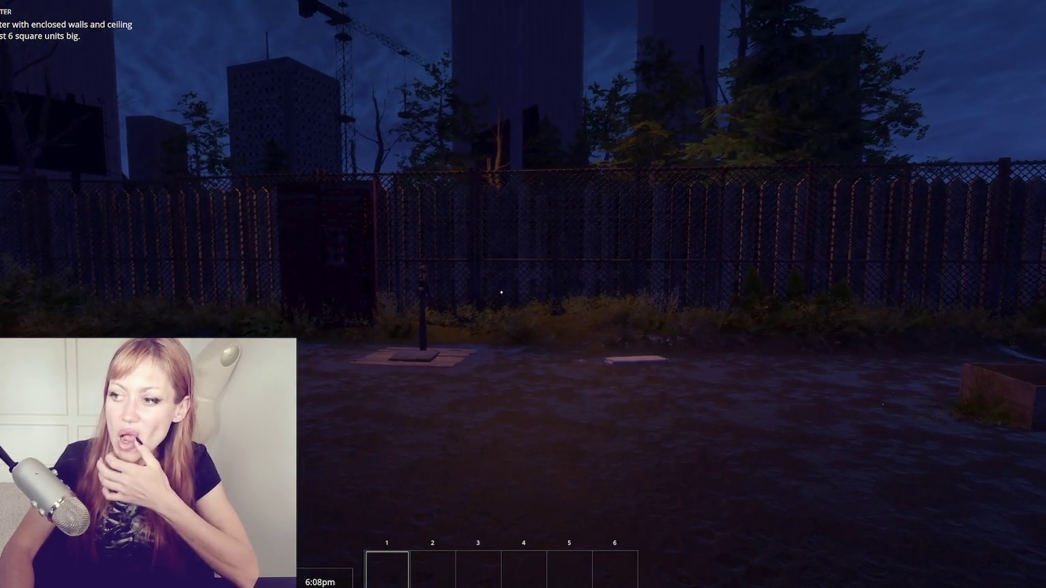
- Cross past the raised beds, through the doorway and walled alley, then check the stats
{"action": "key", "text": "w"}
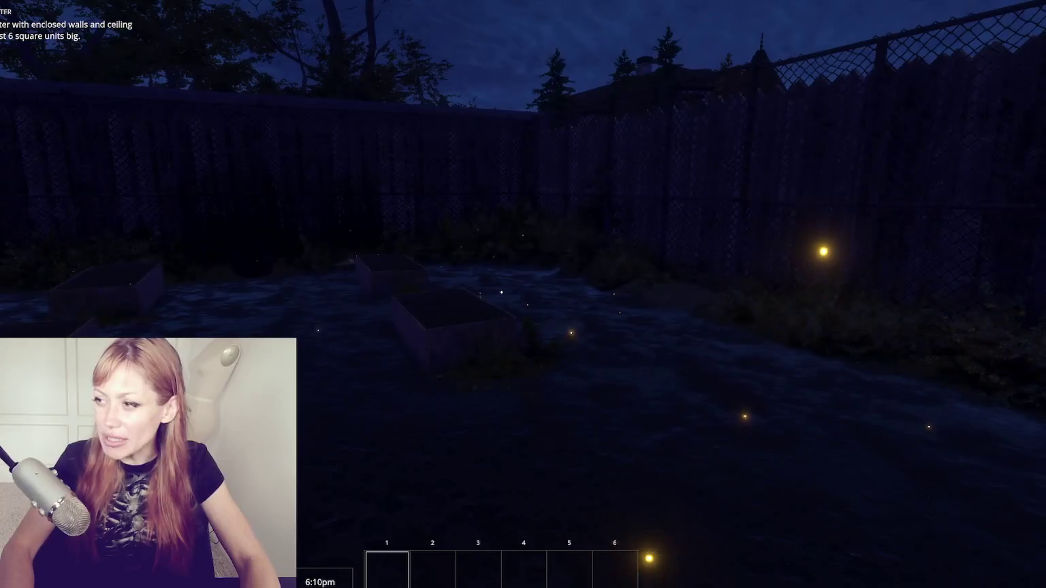
{"action": "key", "text": "w"}
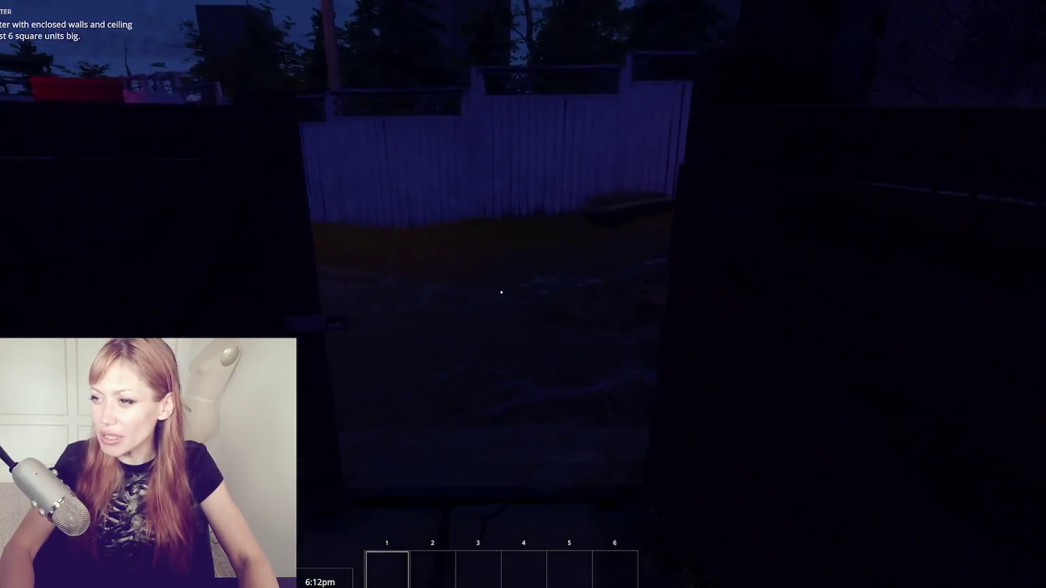
{"action": "key", "text": "w"}
{"action": "key", "text": "w"}
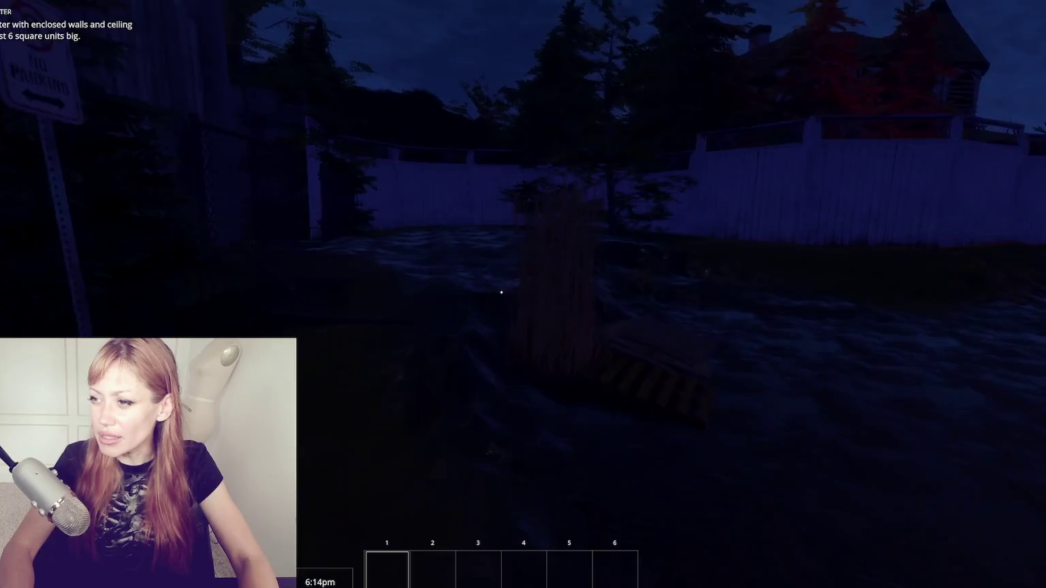
{"action": "key", "text": "w"}
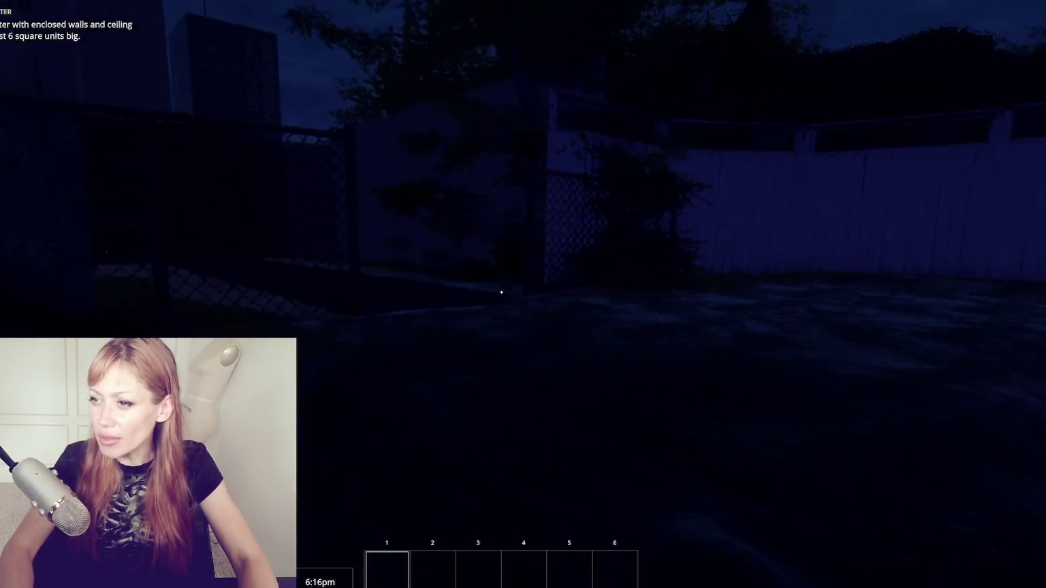
{"action": "key", "text": "w"}
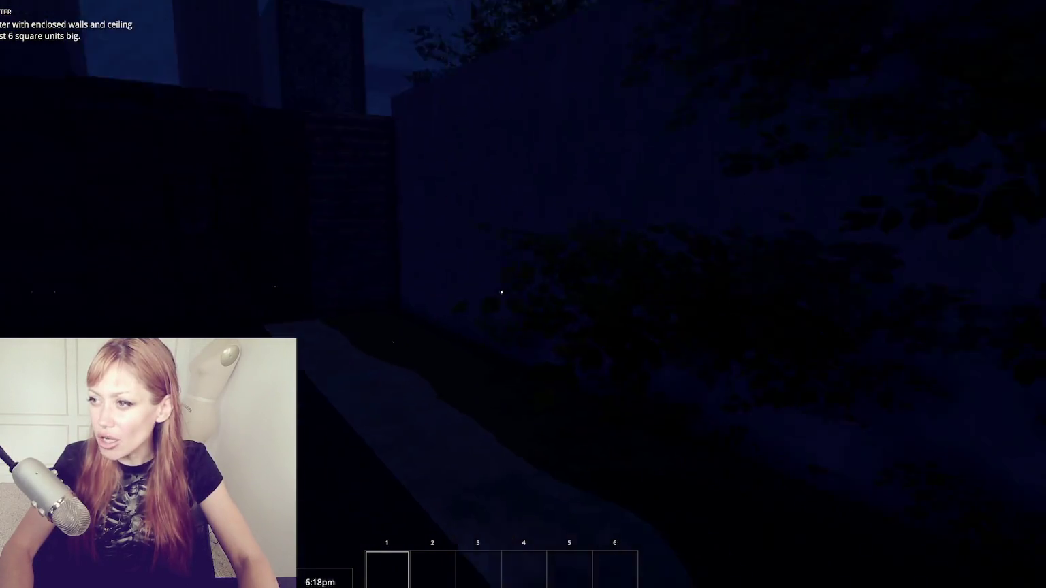
{"action": "key", "text": "w"}
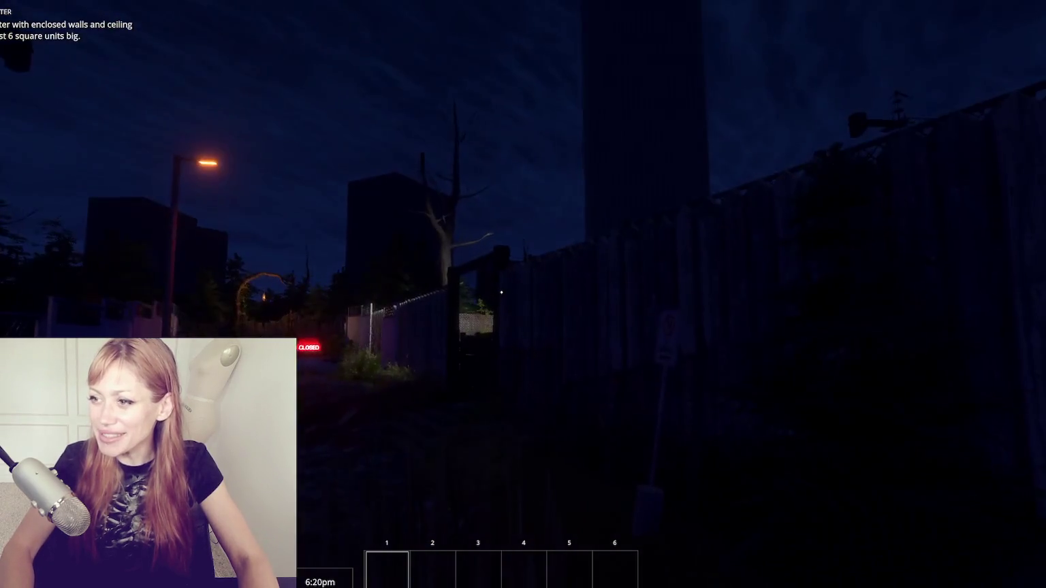
{"action": "key", "text": "w"}
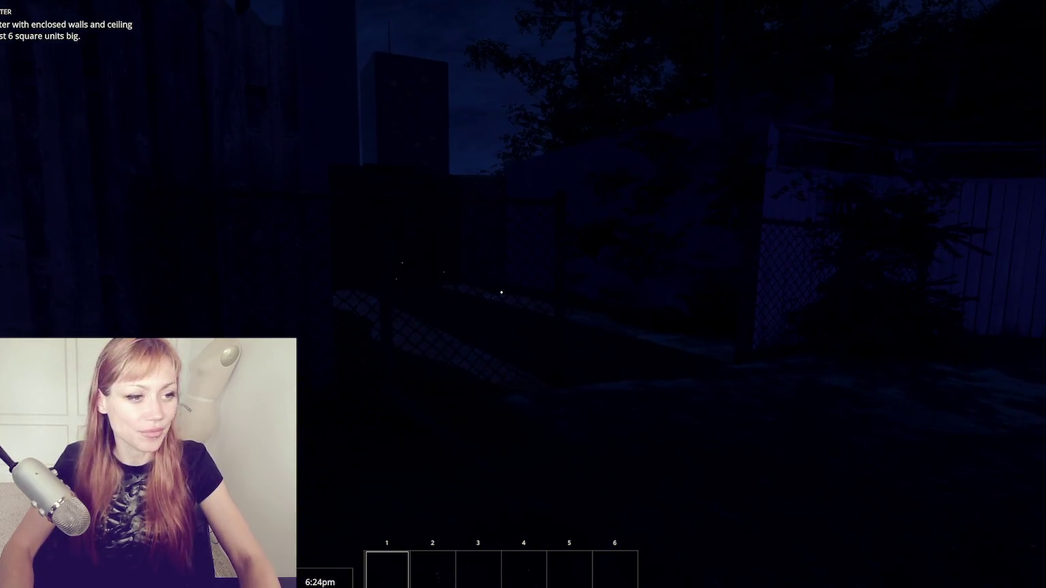
{"action": "key", "text": "Escape"}
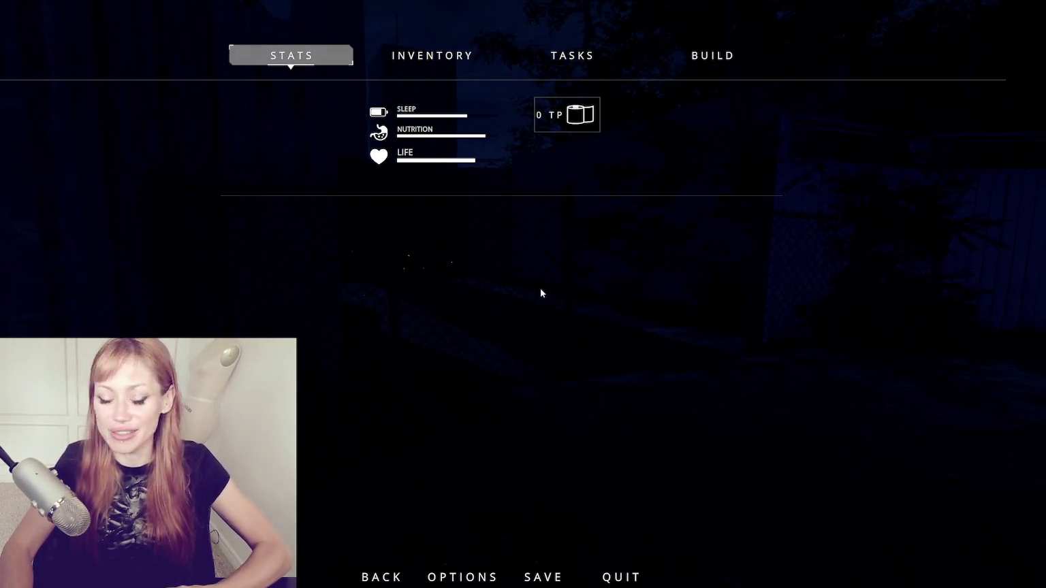
- Resume play and walk down the lamp-lit alley past the wall into the open
{"action": "key", "text": "Escape"}
{"action": "mouse_move", "coordinate": [502, 292]}
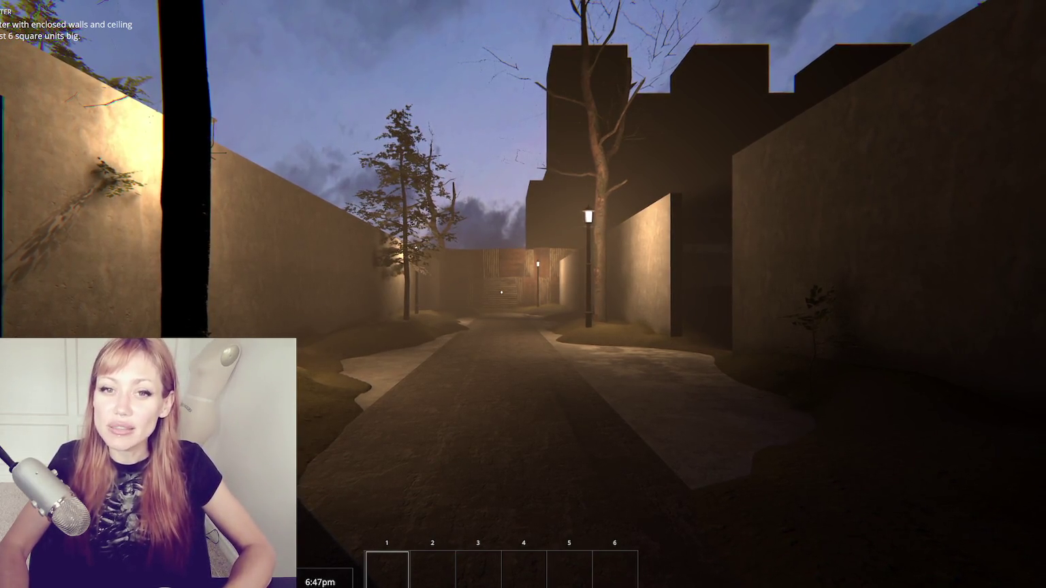
{"action": "key", "text": "w"}
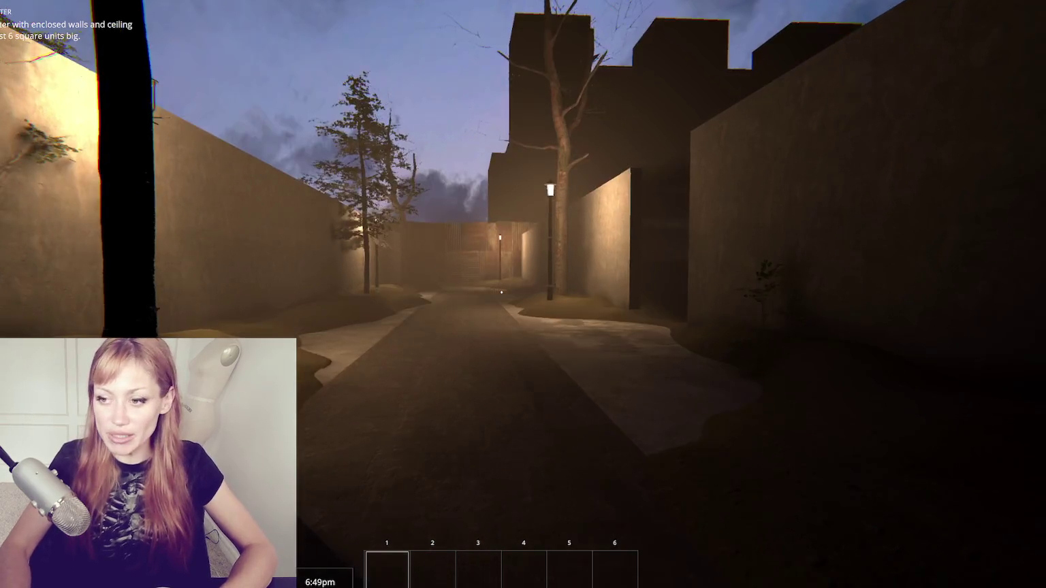
{"action": "key", "text": "w"}
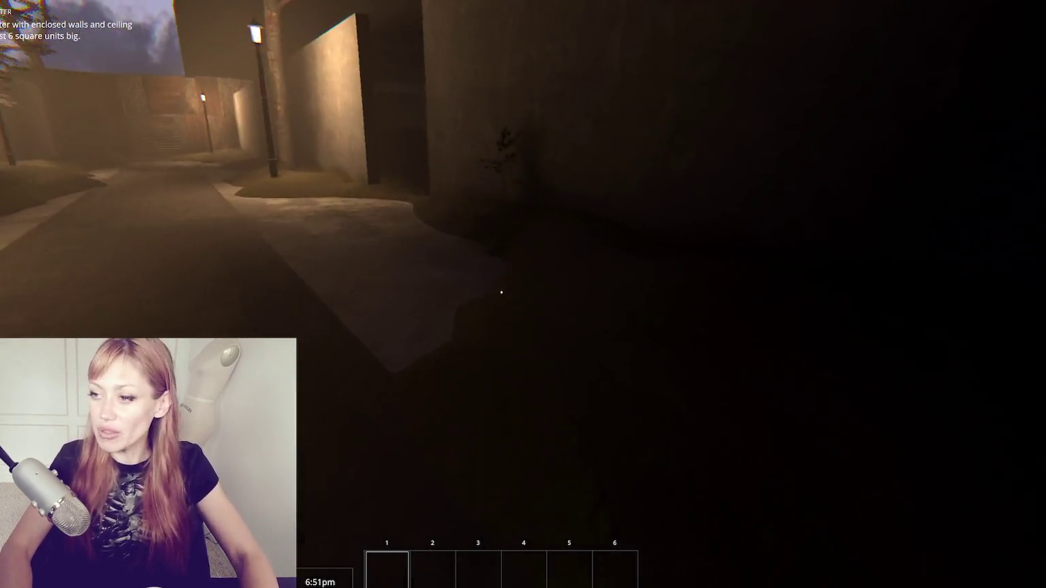
{"action": "key", "text": "w"}
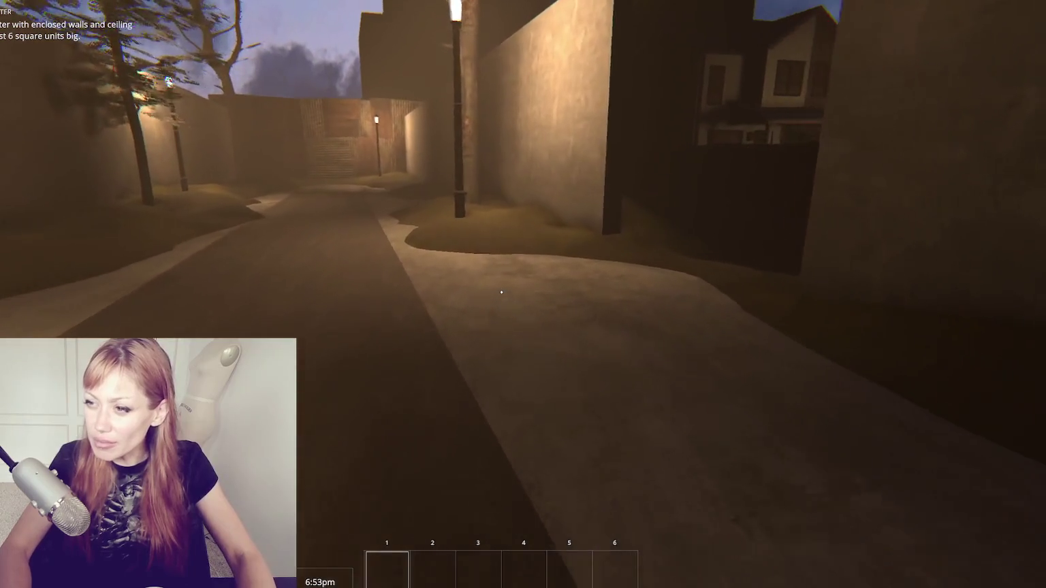
{"action": "key", "text": "w"}
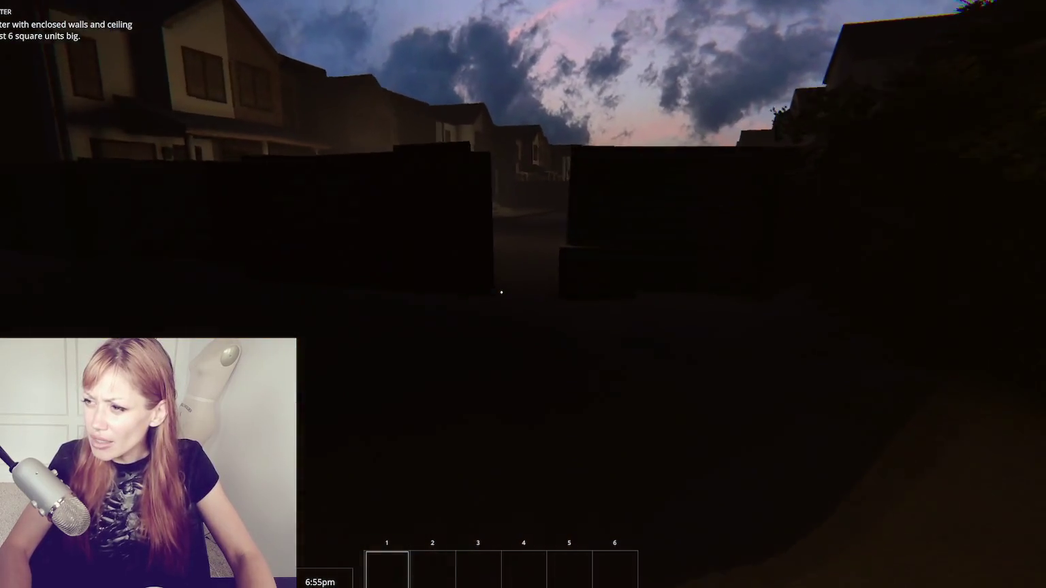
- Step onto the house-lined street, look at the porch house, and reopen the stats
{"action": "key", "text": "w"}
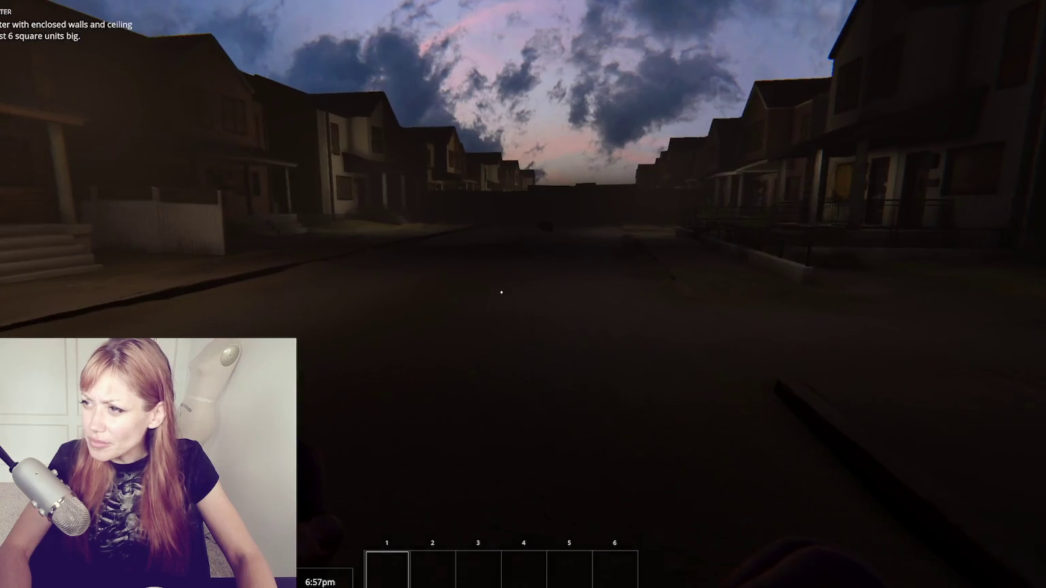
{"action": "key", "text": "w"}
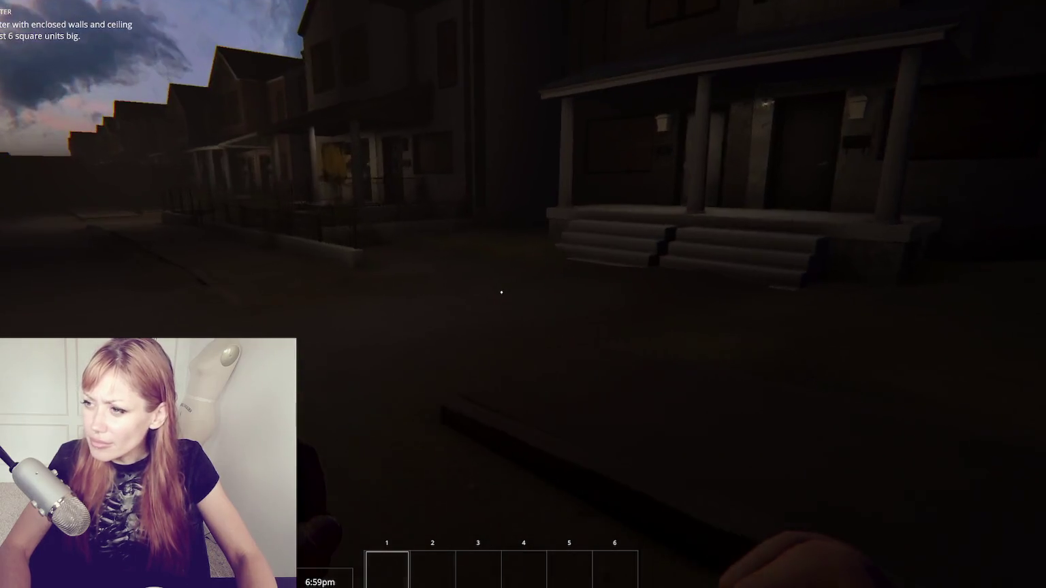
{"action": "key", "text": "w"}
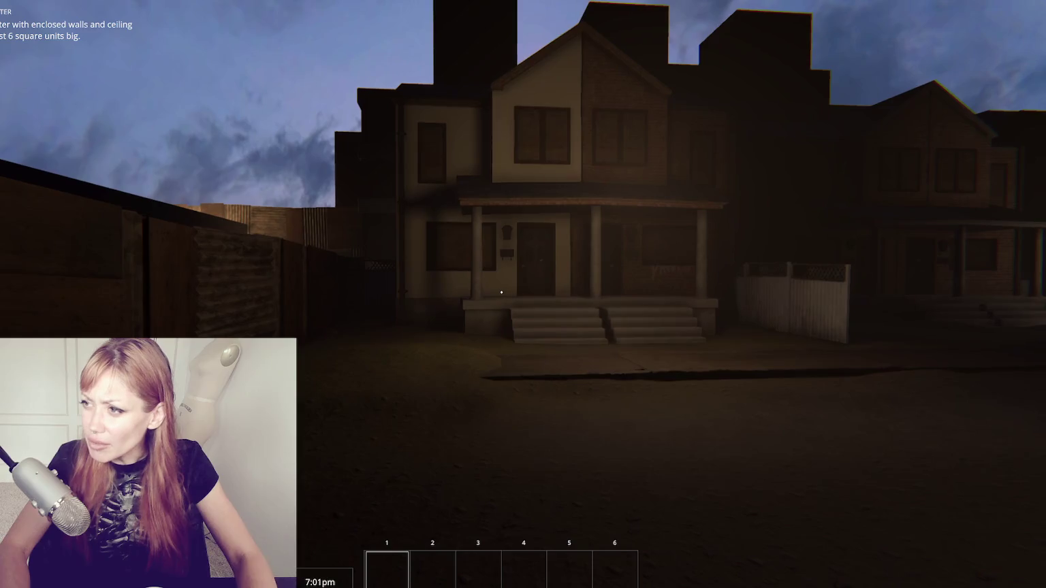
{"action": "key", "text": "w"}
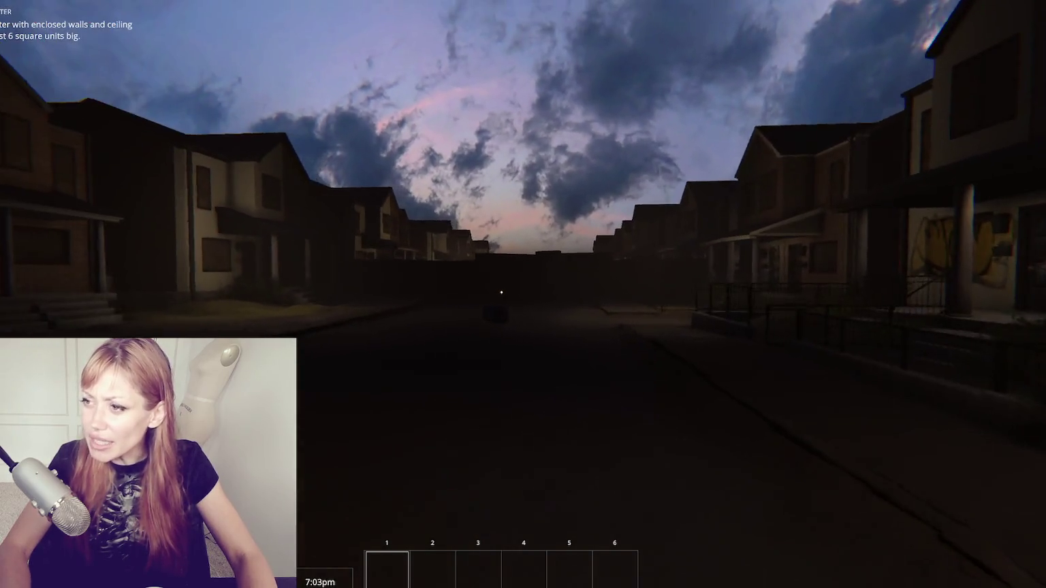
{"action": "key", "text": "Escape"}
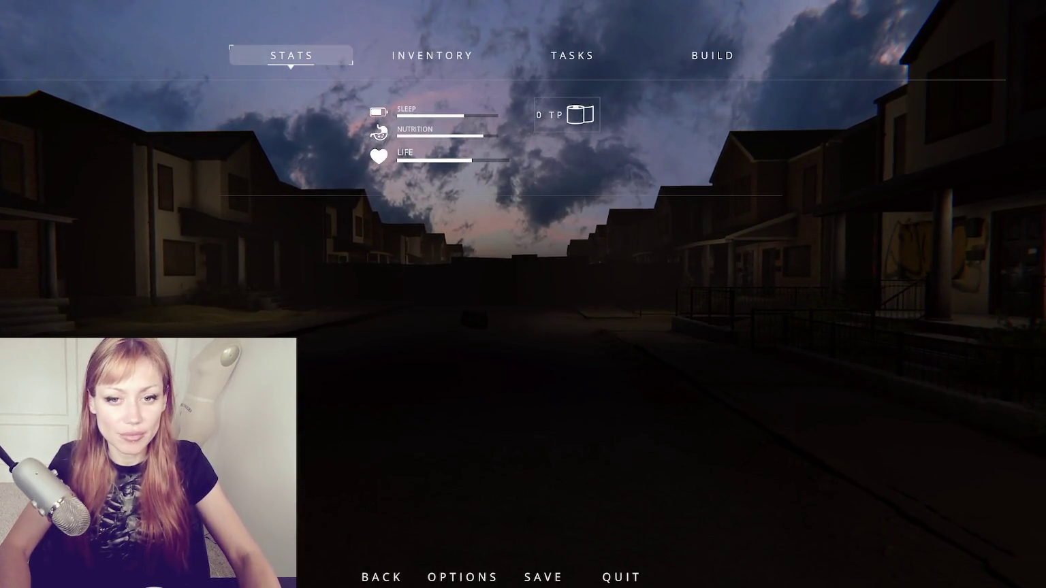
- Toggle the stats page off and on, look around the porch-house street, then reopen the stats
{"action": "key", "text": "Escape"}
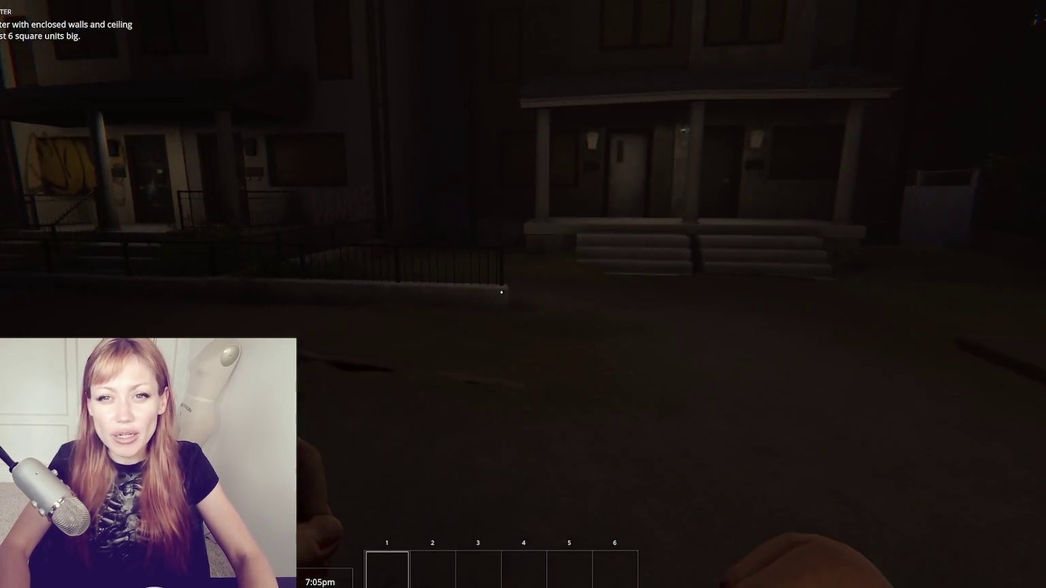
{"action": "key", "text": "Escape"}
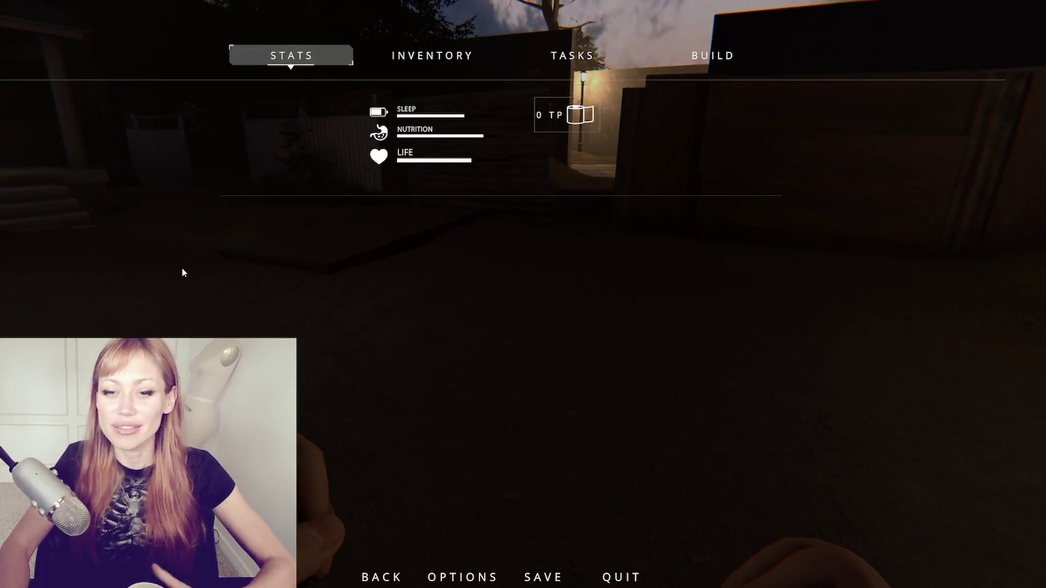
{"action": "key", "text": "Escape"}
{"action": "mouse_move", "coordinate": [501, 292]}
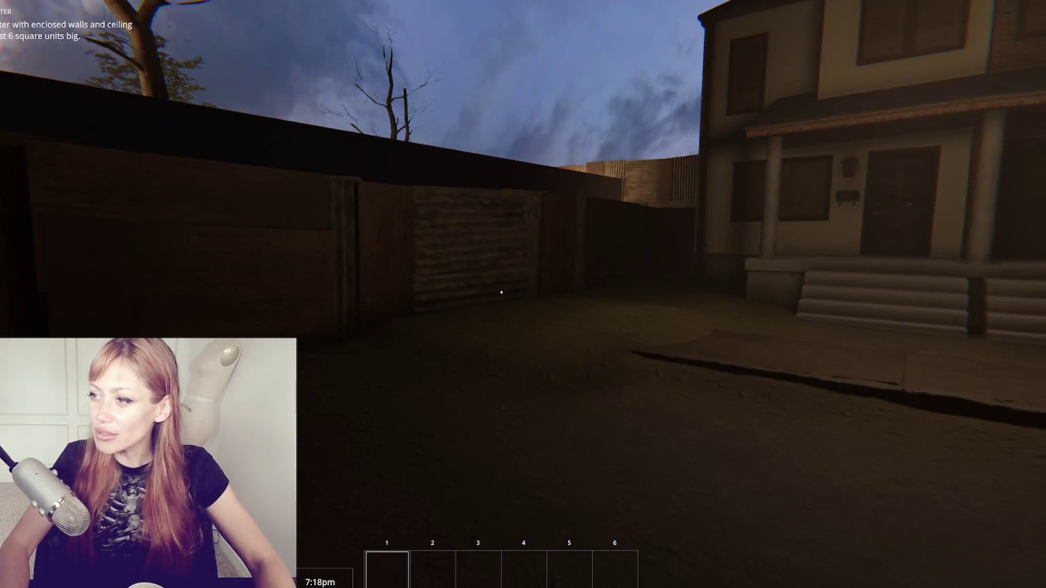
{"action": "key", "text": "Escape"}
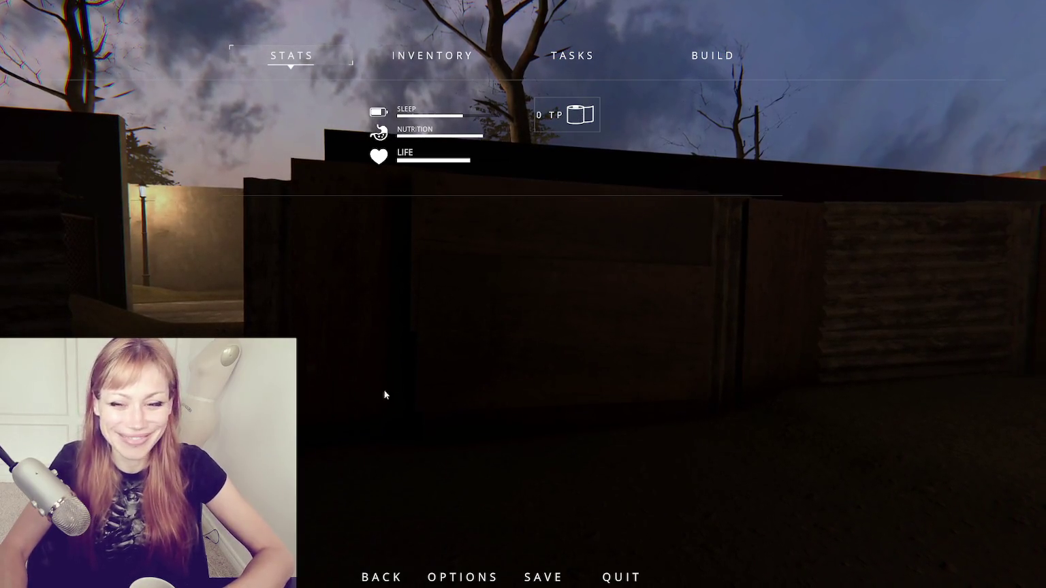
- Resume play, walk through the walled opening toward the alley lamppost, and reopen the stats menu
{"action": "key", "text": "Escape"}
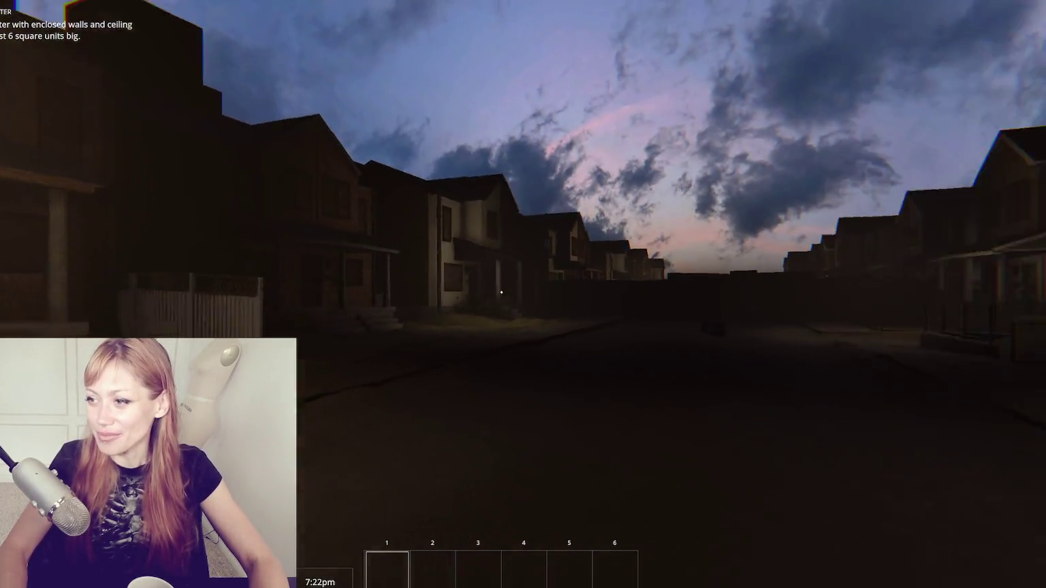
{"action": "key", "text": "w"}
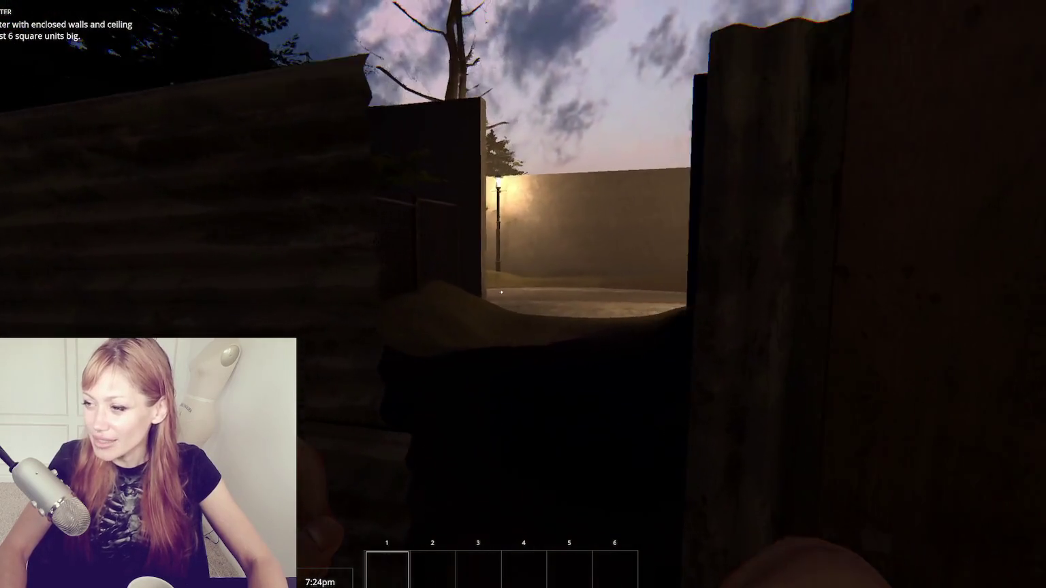
{"action": "key", "text": "w"}
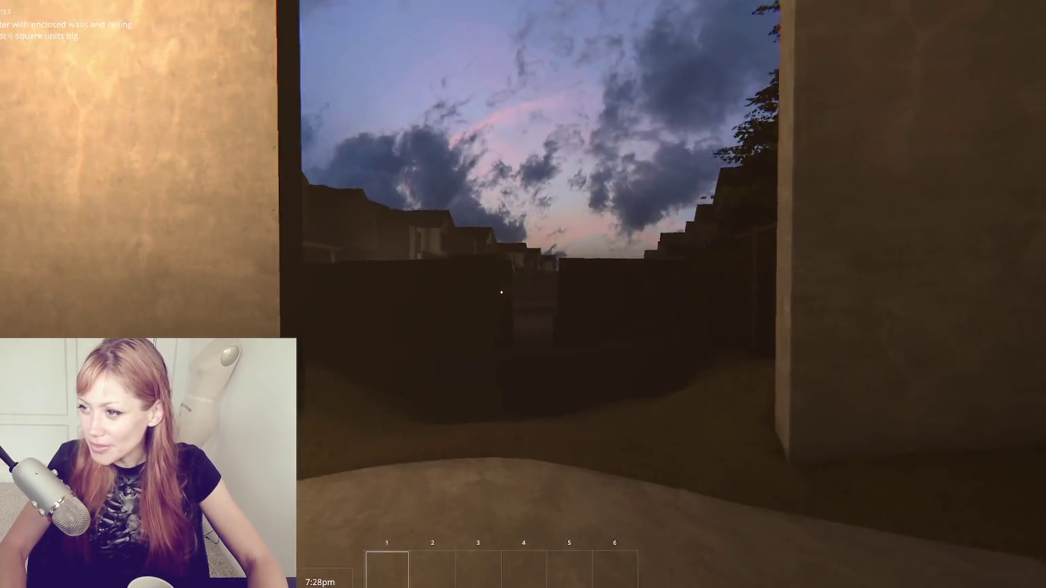
{"action": "key", "text": "w"}
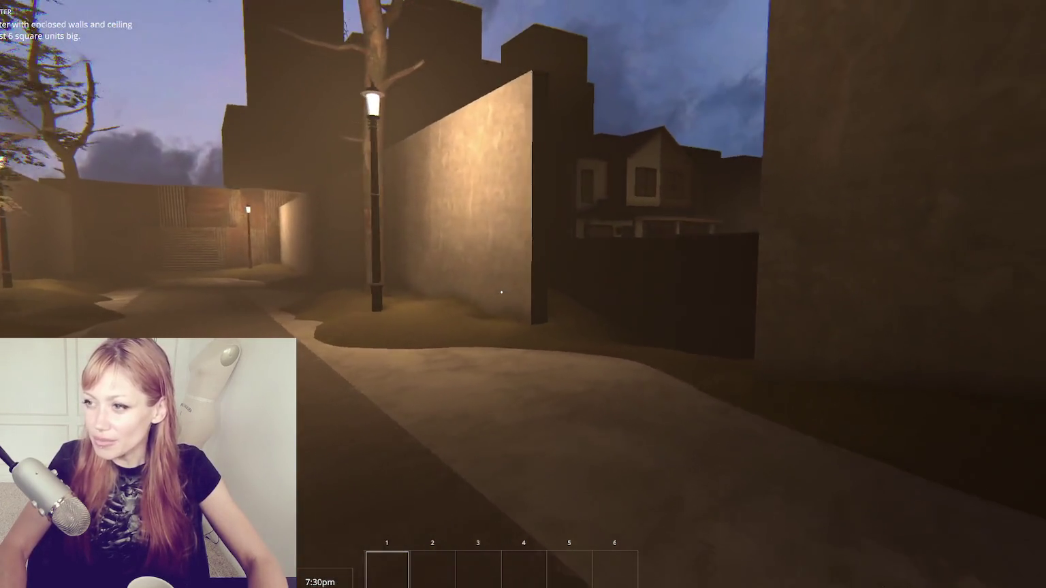
{"action": "key", "text": "d"}
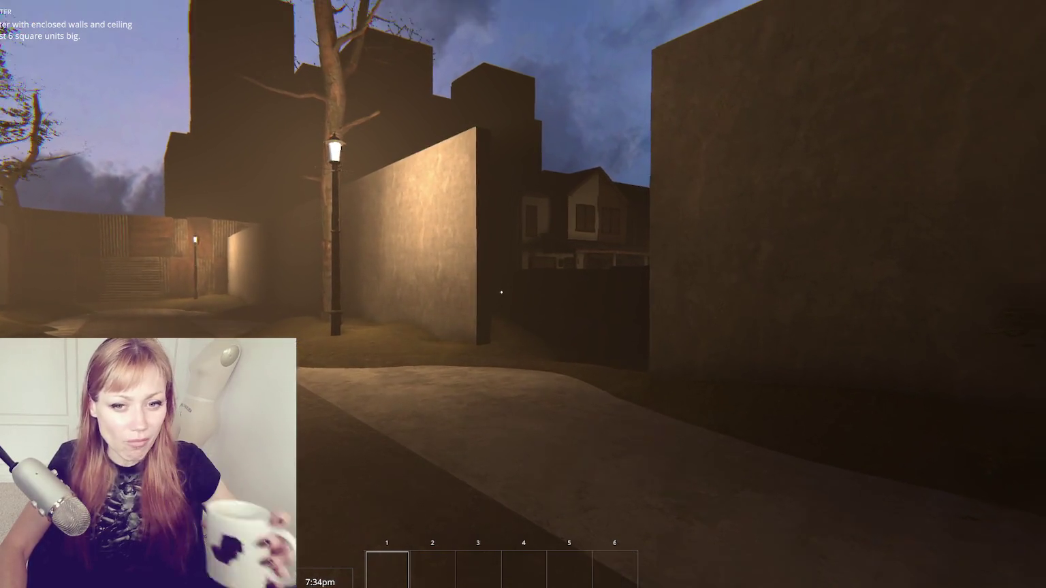
{"action": "key", "text": "Escape"}
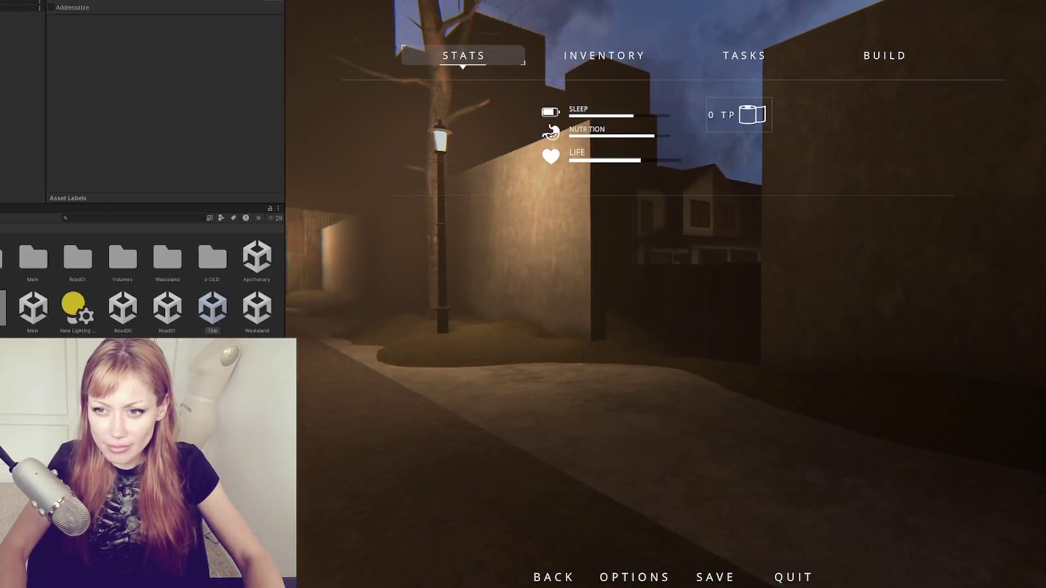
{"action": "key", "text": "ctrl+7"}
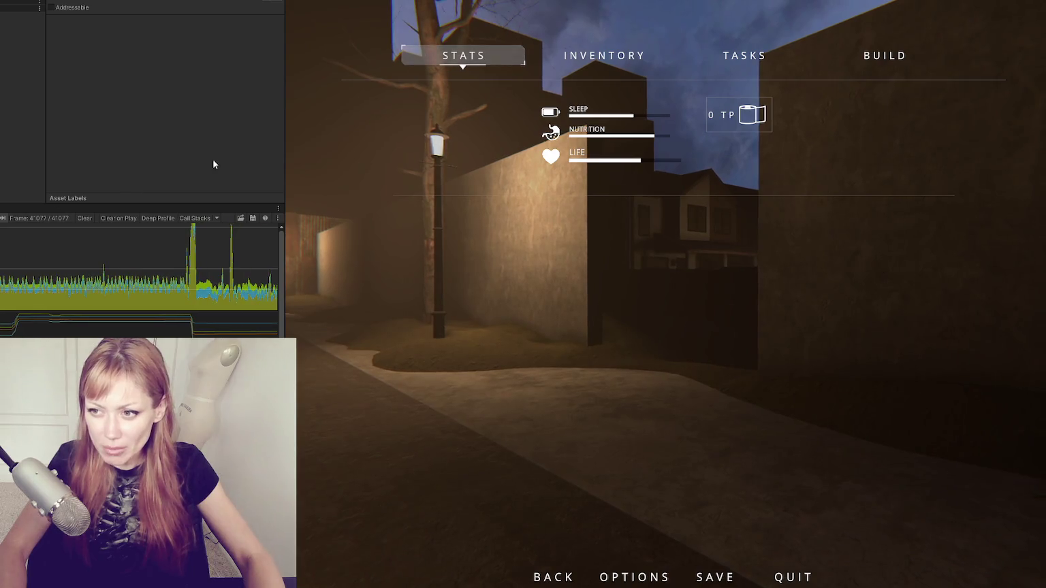
- Exit Play mode to the Scene view, inspect spike frames in the Profiler, and widen the Scene view
{"action": "key", "text": "ctrl+1"}
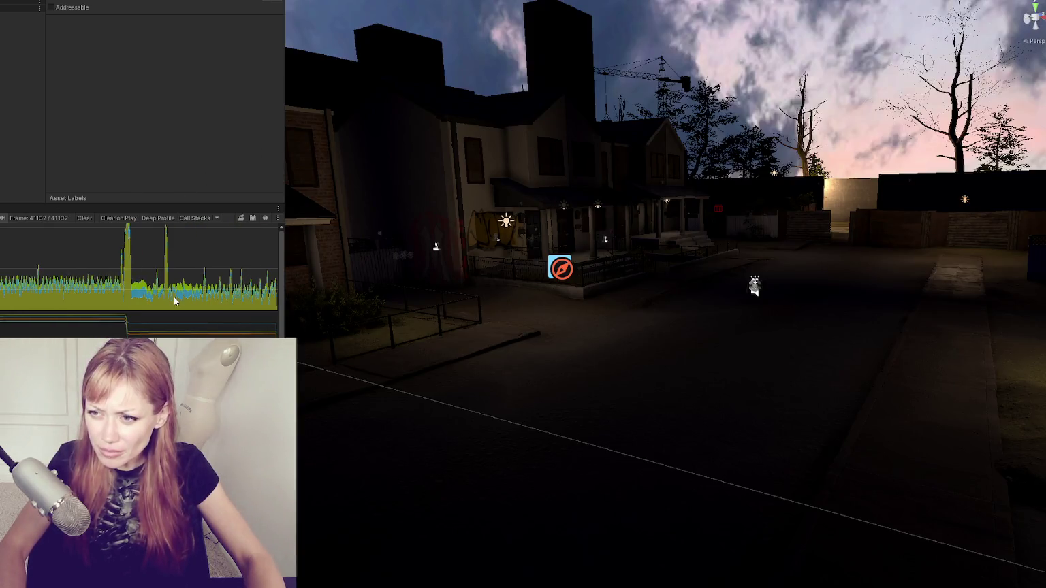
{"action": "left_click", "coordinate": [127, 255]}
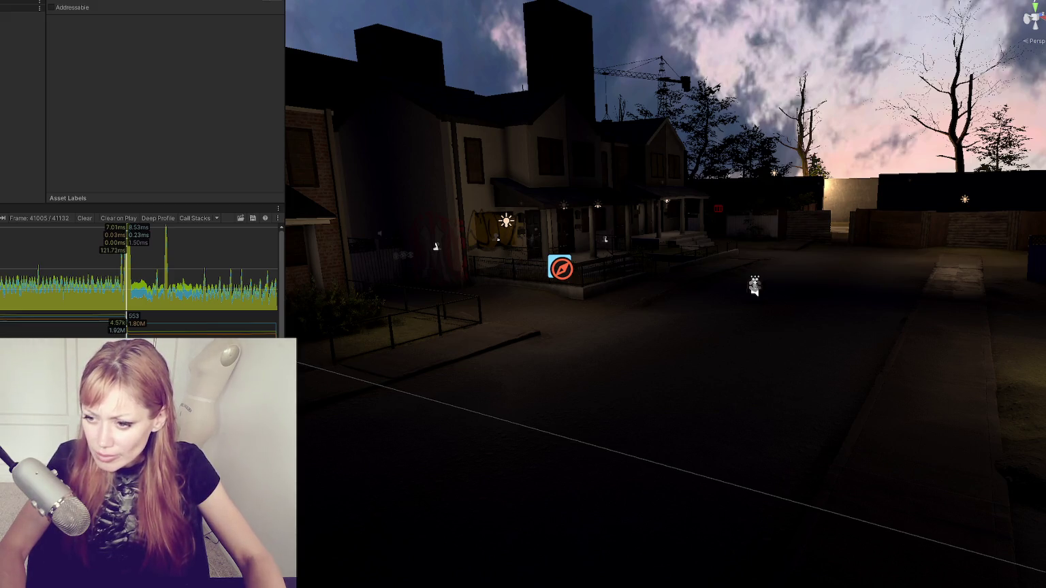
{"action": "left_click", "coordinate": [128, 268]}
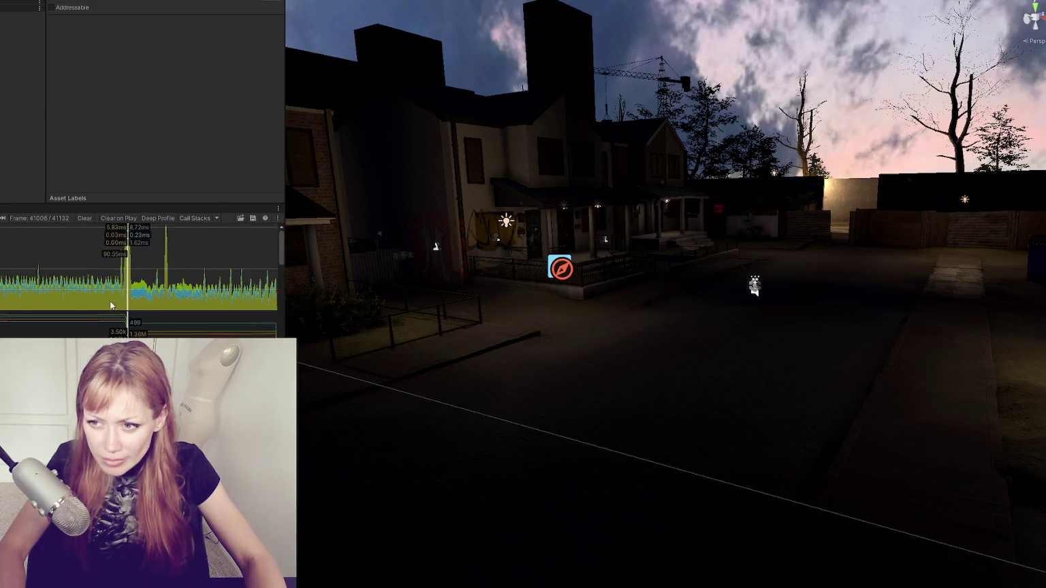
{"action": "left_click", "coordinate": [102, 306]}
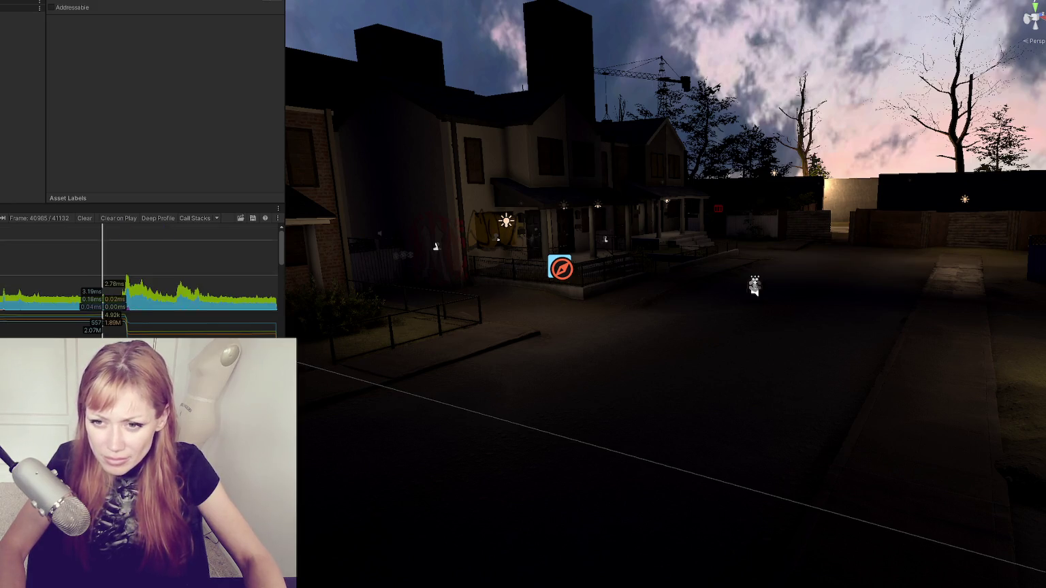
{"action": "left_click_drag", "start_coordinate": [284, 99], "coordinate": [1, 99]}
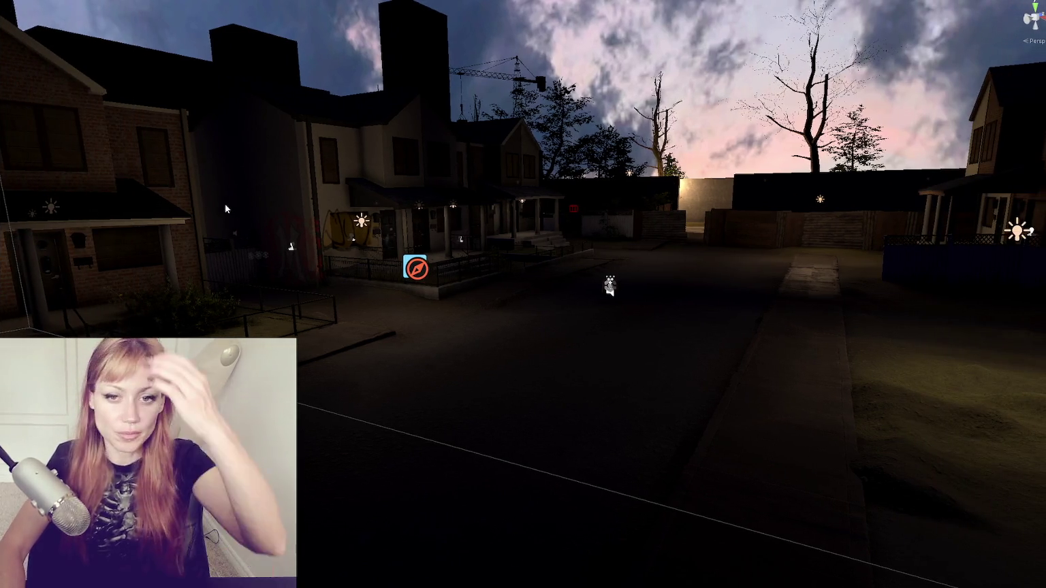
- Frame the white gizmo lines in the Scene view and reopen the Project folders panel
{"action": "key", "text": "f"}
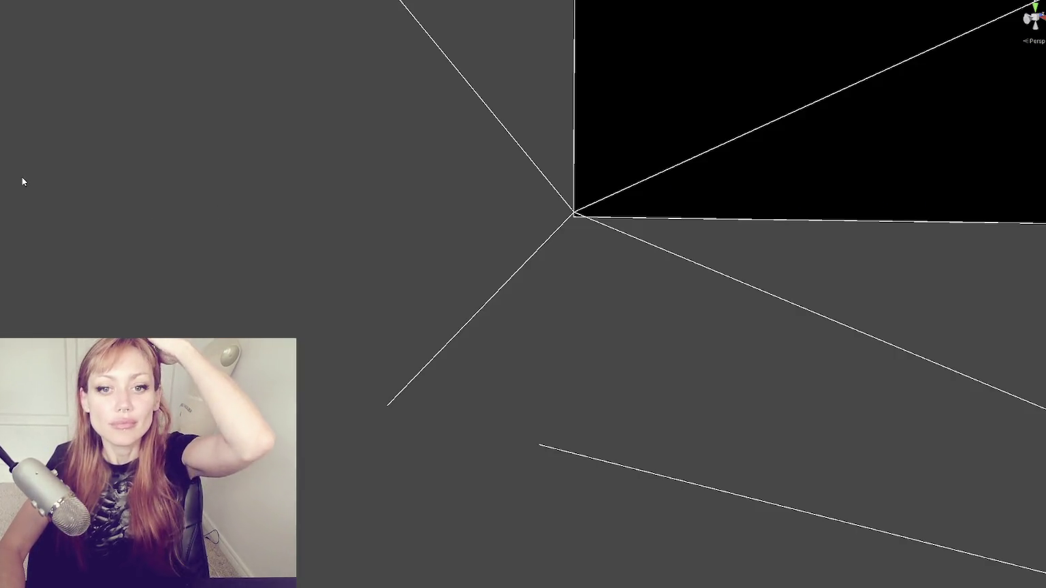
{"action": "left_click_drag", "start_coordinate": [1, 117], "coordinate": [138, 117]}
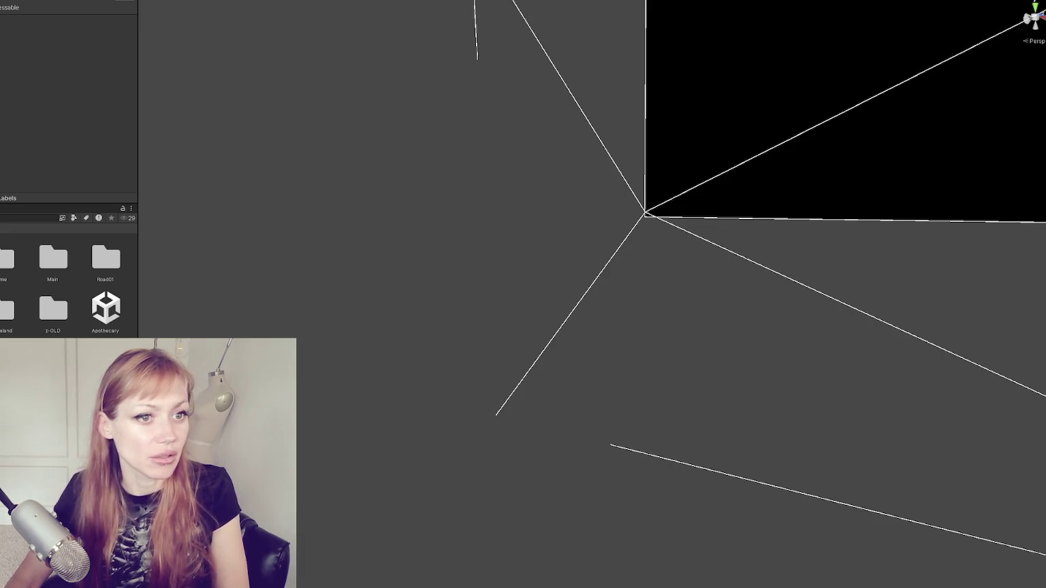
- Start a blank doc with a 'Lighting' heading and a 'weather / day night / realtime' bullet
{"action": "key", "text": "alt+Tab"}
{"action": "left_click", "coordinate": [204, 129]}
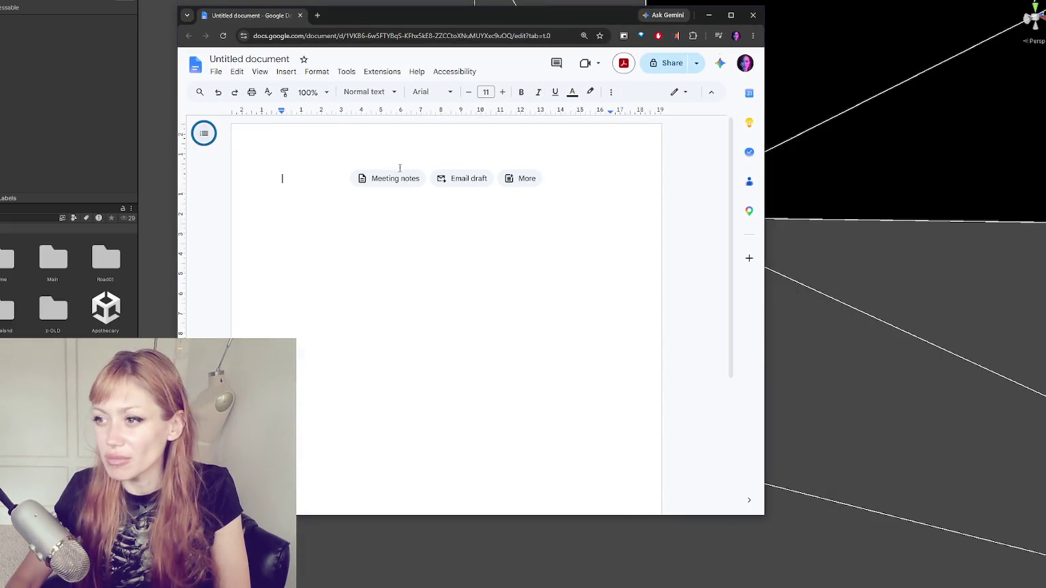
{"action": "type", "text": "Lighting"}
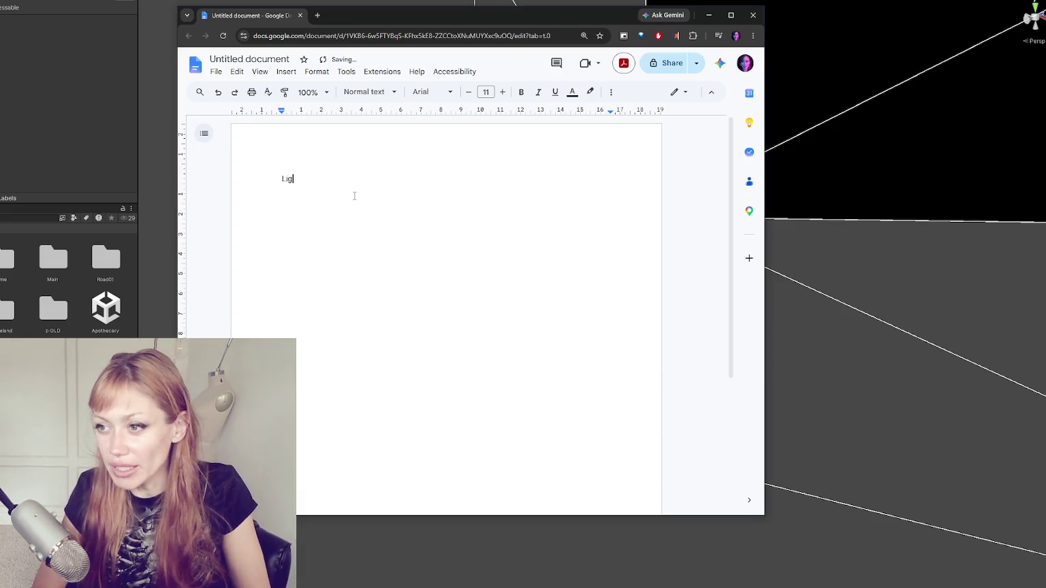
{"action": "key", "text": "Return"}
{"action": "type", "text": "- "}
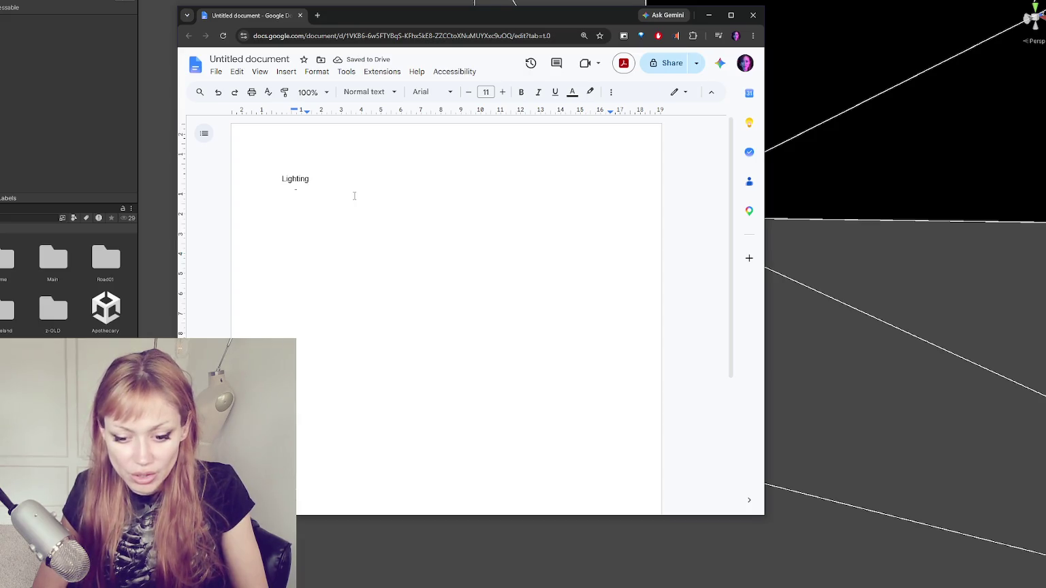
{"action": "type", "text": "w"}
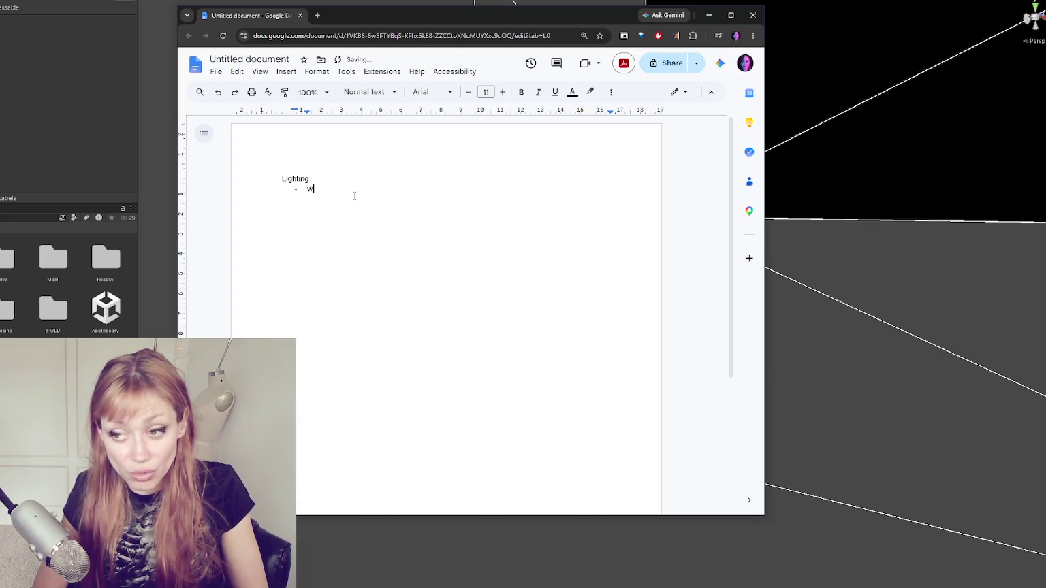
{"action": "type", "text": "eather / day n"}
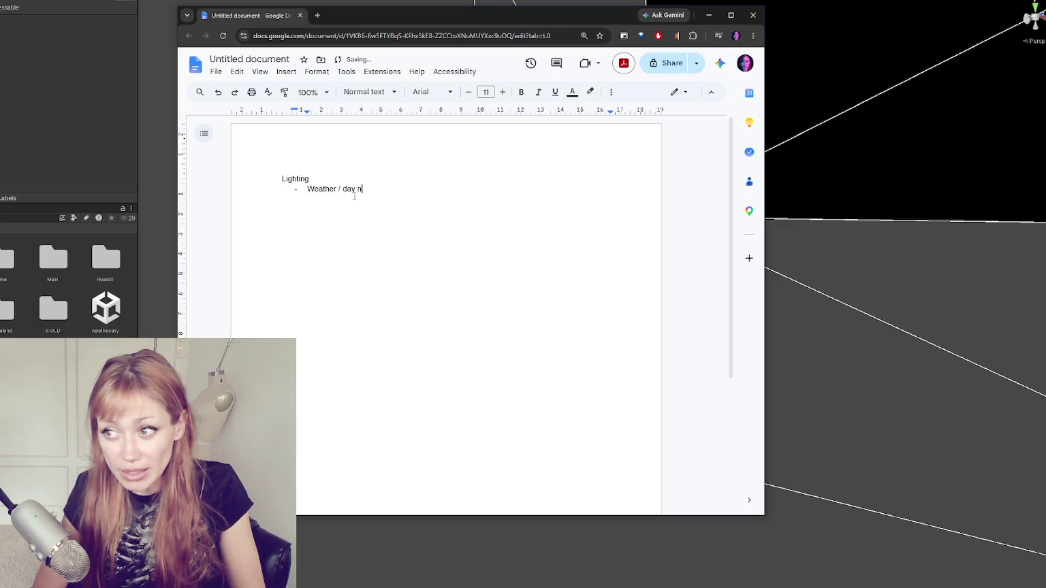
{"action": "type", "text": "ight / realtime"}
{"action": "key", "text": "Return"}
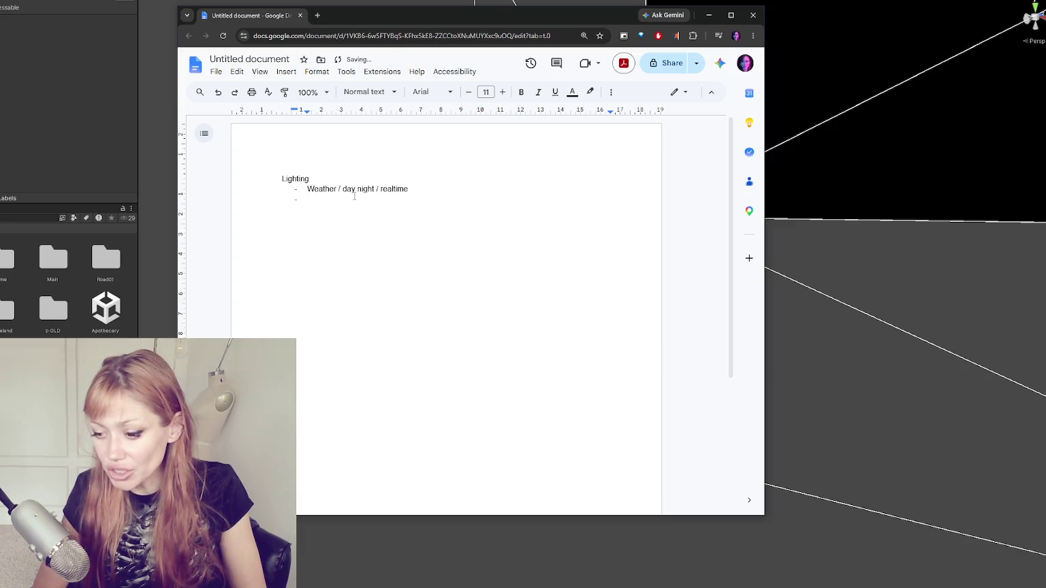
{"action": "key", "text": "BackSpace"}
{"action": "key", "text": "BackSpace"}
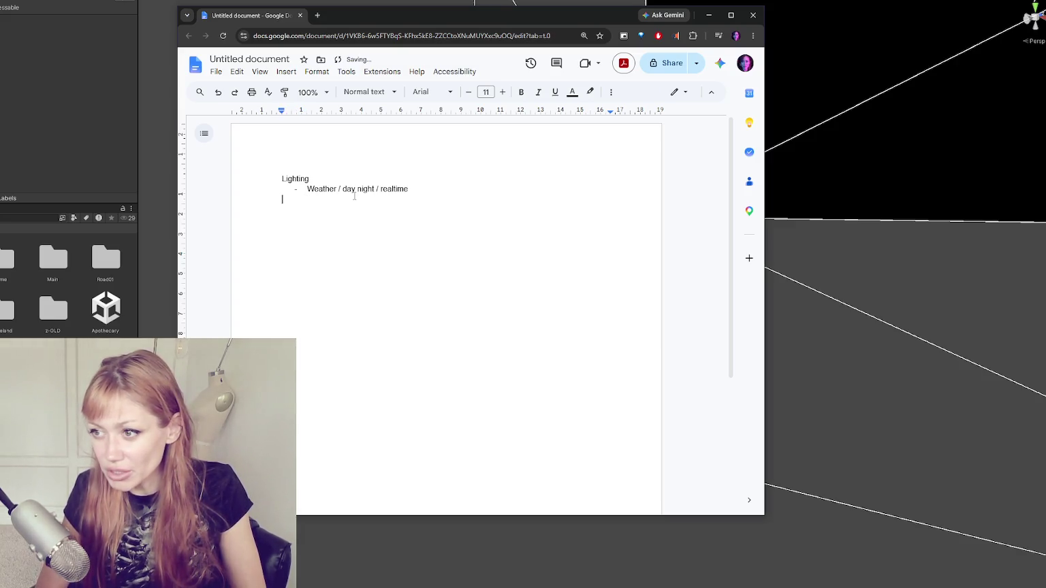
- Trim the Weather bullet and nest a 'Consistent across scenes' bullet beneath it
{"action": "left_click_drag", "start_coordinate": [338, 189], "coordinate": [479, 196]}
{"action": "key", "text": "Return"}
{"action": "key", "text": "Tab"}
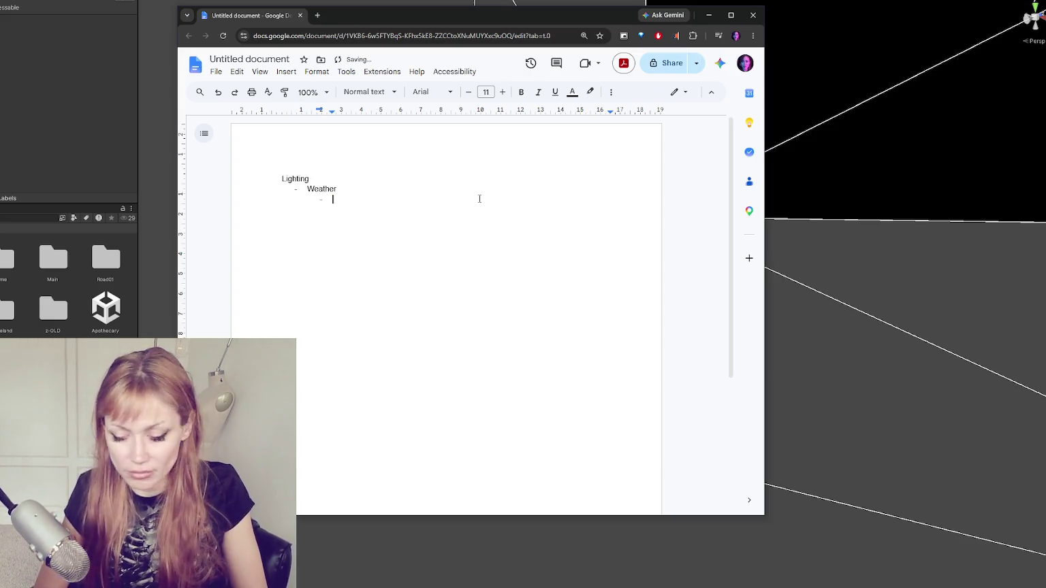
{"action": "type", "text": "Consistent acros"}
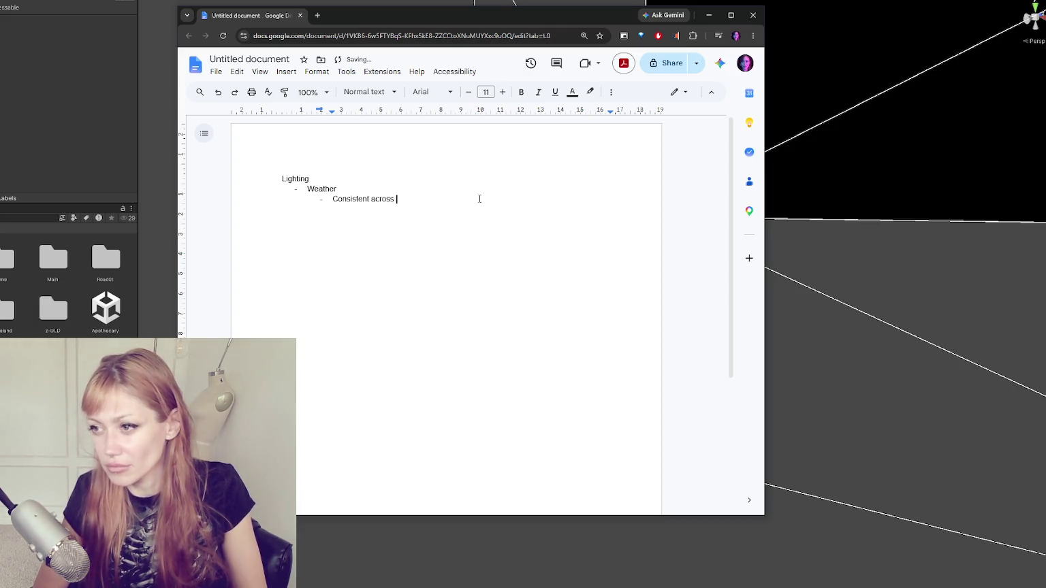
{"action": "type", "text": "scenes"}
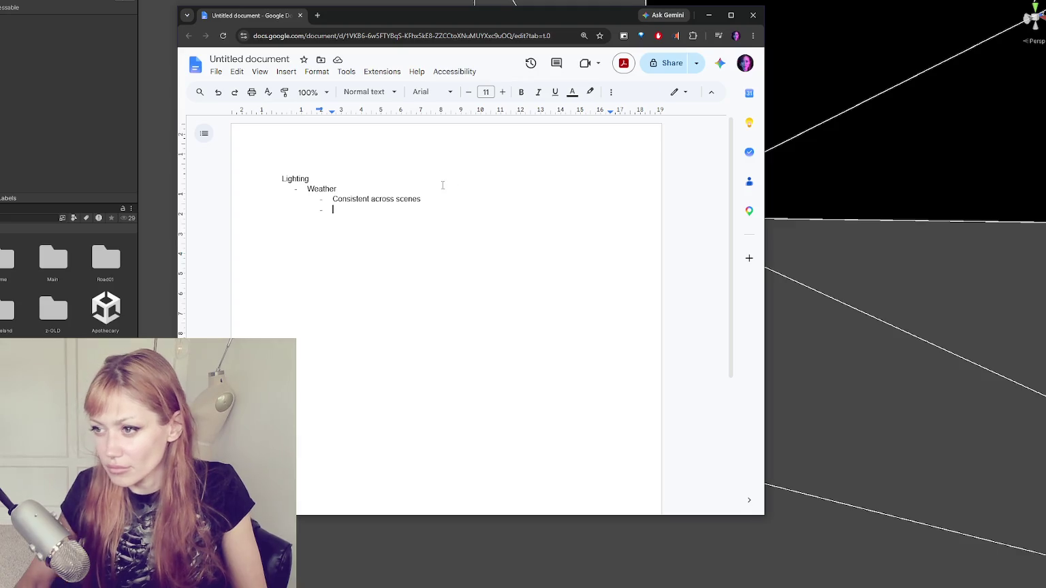
- Nest a 'sky box' bullet under 'Consistent across scenes'
{"action": "key", "text": "Up"}
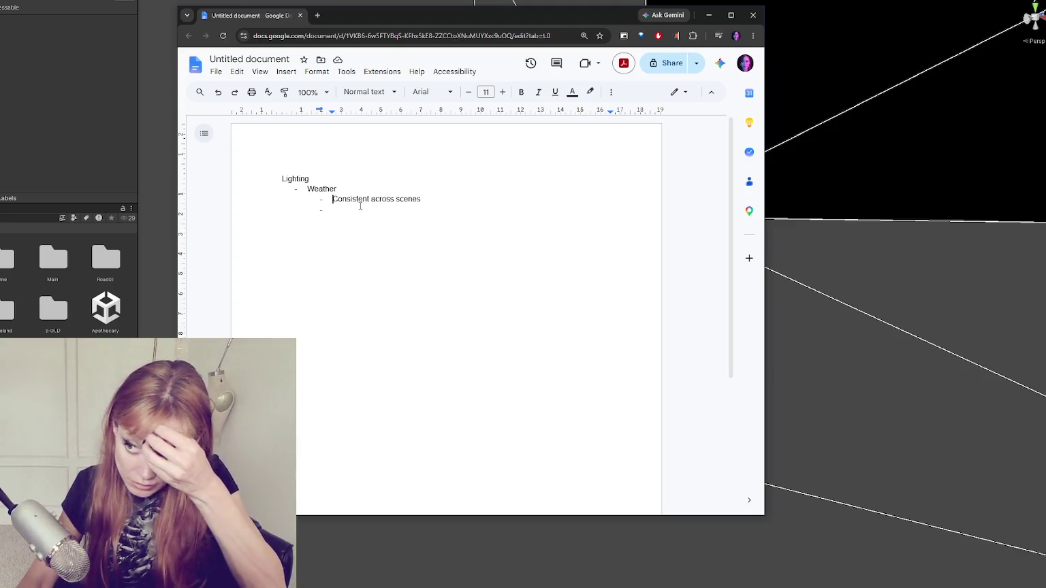
{"action": "left_click", "coordinate": [361, 210]}
{"action": "key", "text": "Tab"}
{"action": "type", "text": "sky"}
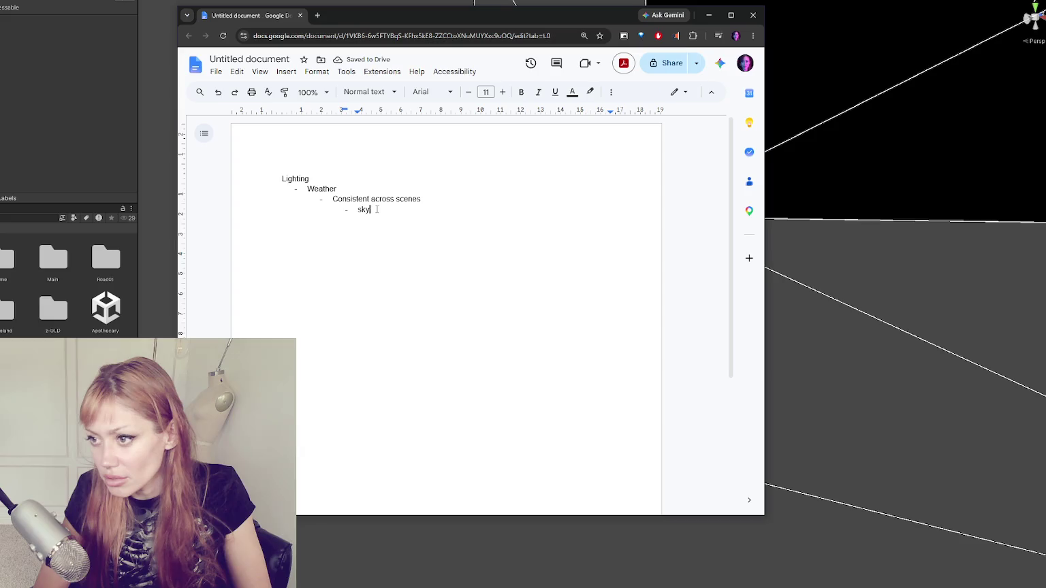
{"action": "type", "text": "Sky box"}
{"action": "key", "text": "Return"}
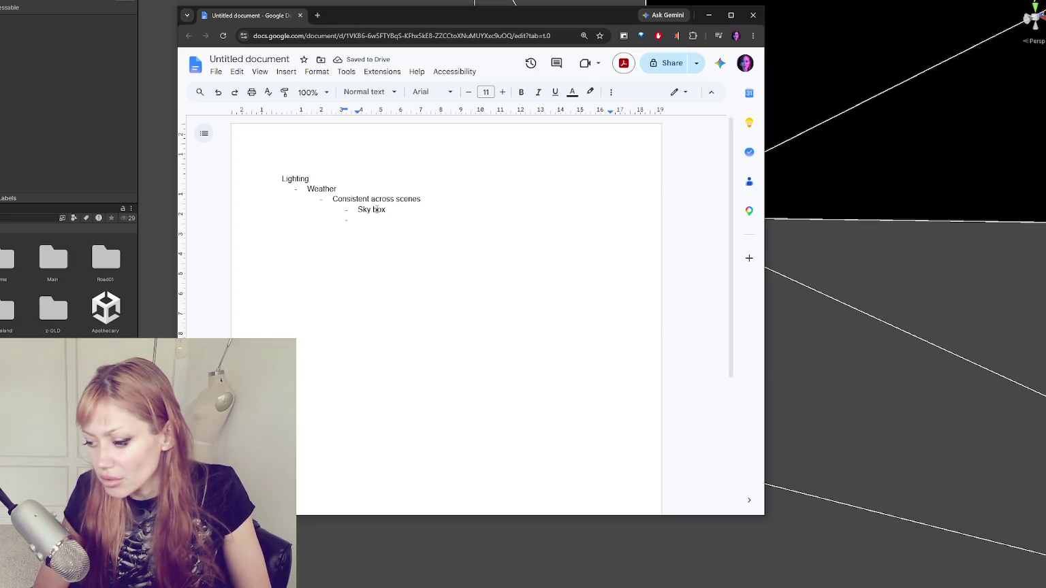
- Add 'Animating sun intensity / color' and 'Lights turning on / off' bullets
{"action": "type", "text": "Animating sun "}
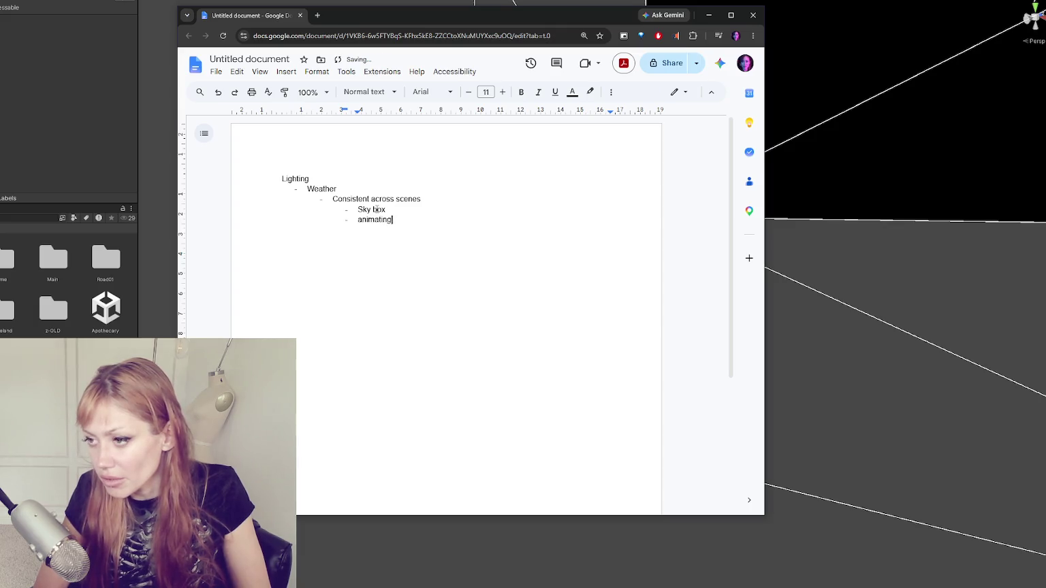
{"action": "type", "text": "intensity / color"}
{"action": "key", "text": "Return"}
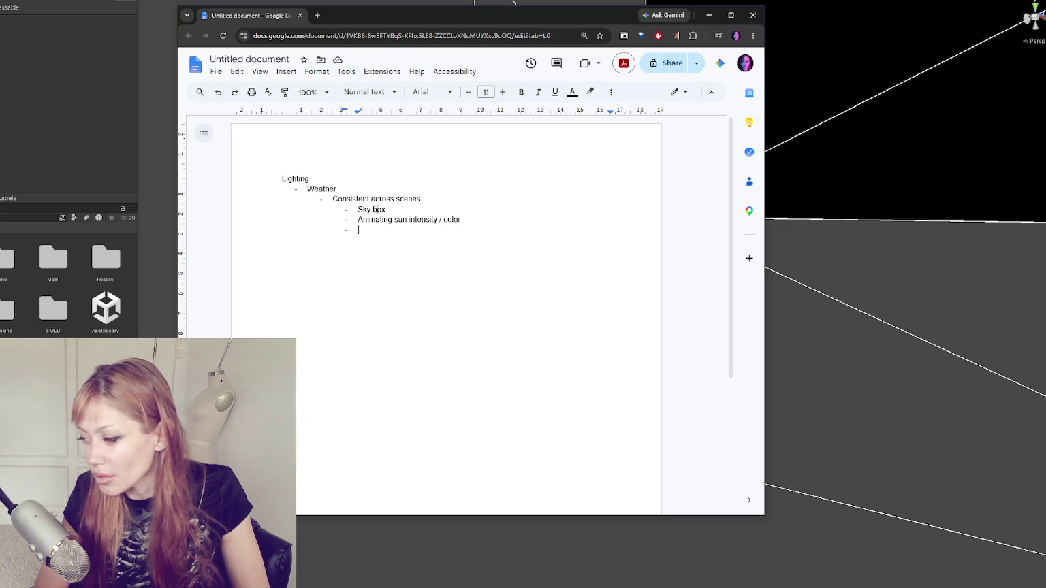
{"action": "type", "text": "Lights tur"}
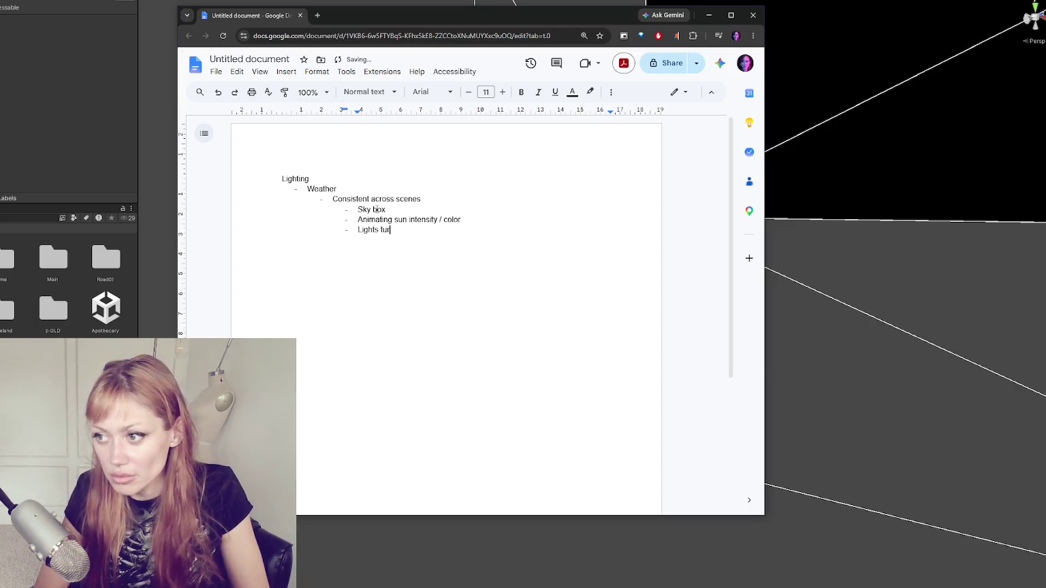
{"action": "type", "text": "ning on / off"}
{"action": "key", "text": "Return"}
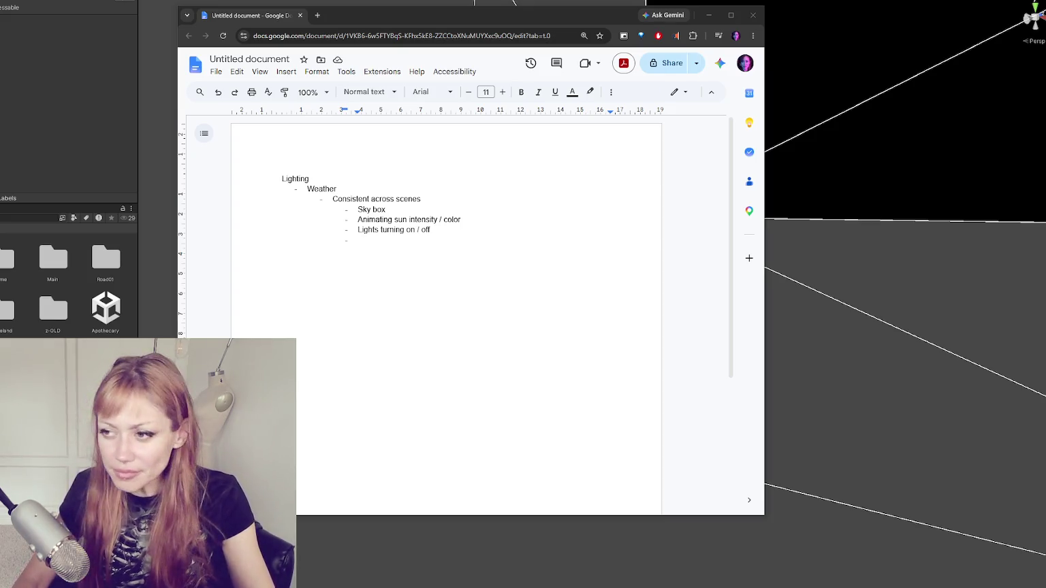
- Add 'Day / night transition makes sense' and outdent the following empty bullet one level
{"action": "left_click", "coordinate": [417, 237]}
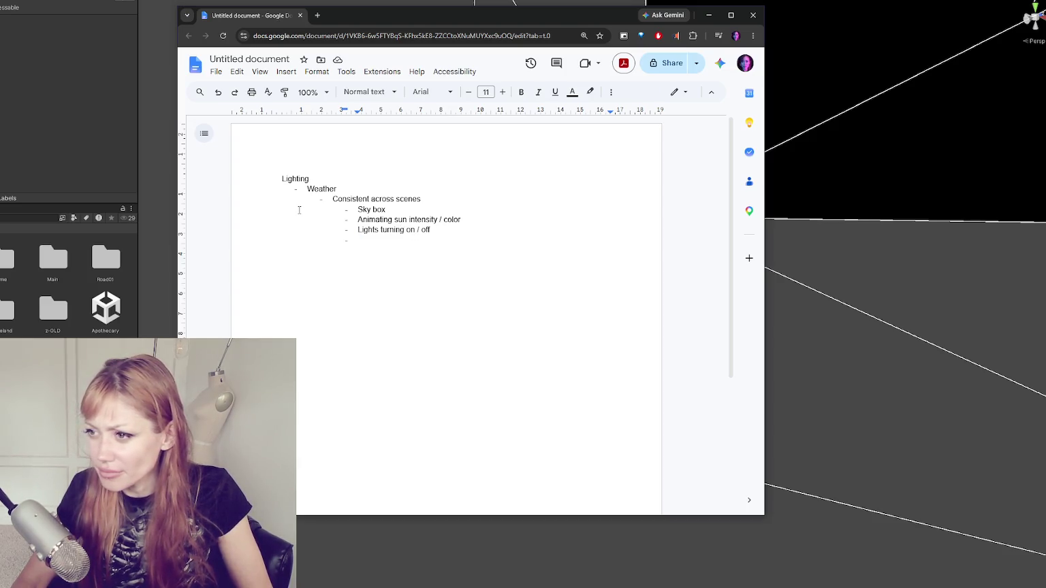
{"action": "type", "text": "Day / night transition makes sense"}
{"action": "key", "text": "Return"}
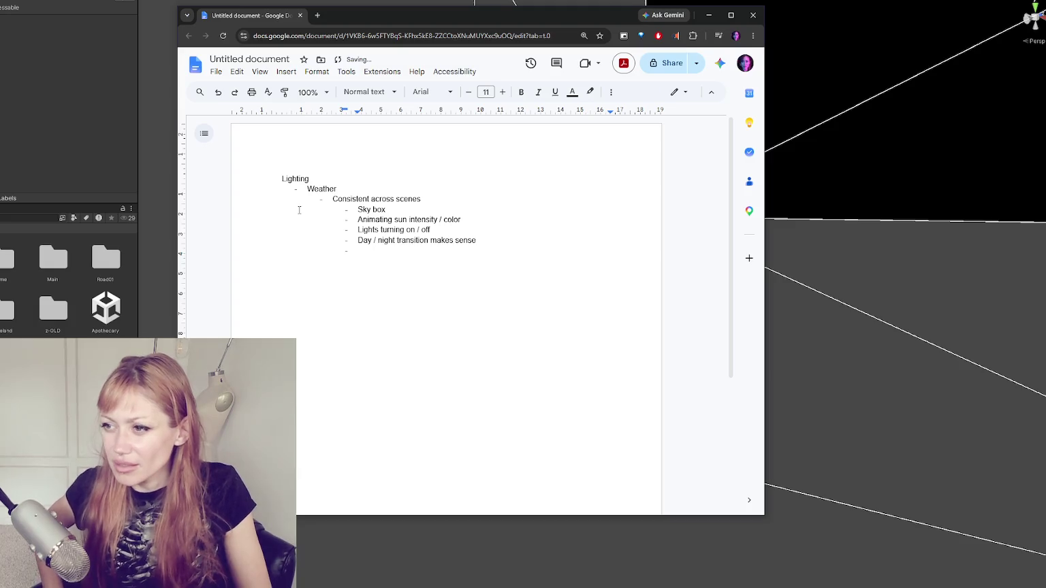
{"action": "key", "text": "shift+Tab"}
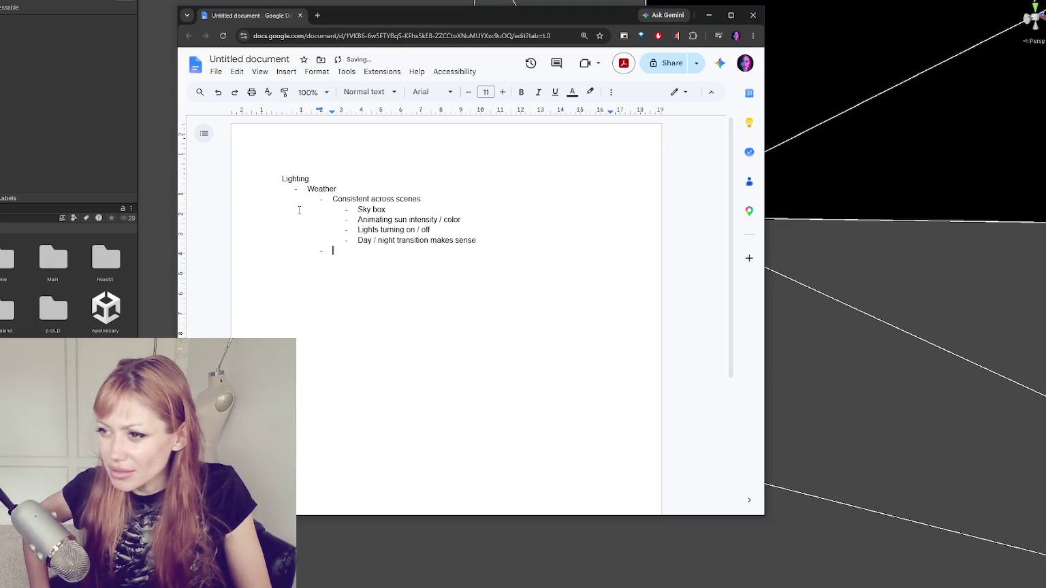
- Outdent the Sky box through Day / night lines to match Consistent across scenes
{"action": "triple_click", "coordinate": [386, 240]}
{"action": "left_click", "coordinate": [357, 225]}
{"action": "mouse_move", "coordinate": [356, 213]}
{"action": "left_mouse_down"}
{"action": "mouse_move", "coordinate": [372, 230]}
{"action": "mouse_move", "coordinate": [361, 242]}
{"action": "left_mouse_up"}
{"action": "key", "text": "shift+Tab"}
- Add 'Sfx' and 'Particle effects / etc for certain weather' bullets, then a new Weather-level bullet
{"action": "left_click", "coordinate": [394, 250]}
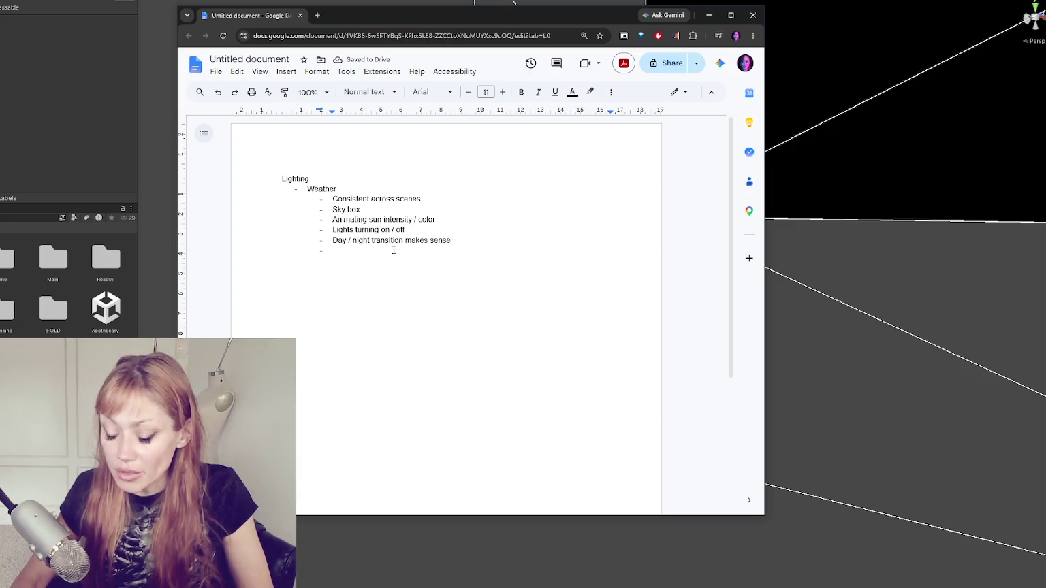
{"action": "type", "text": "Sfx"}
{"action": "key", "text": "Return"}
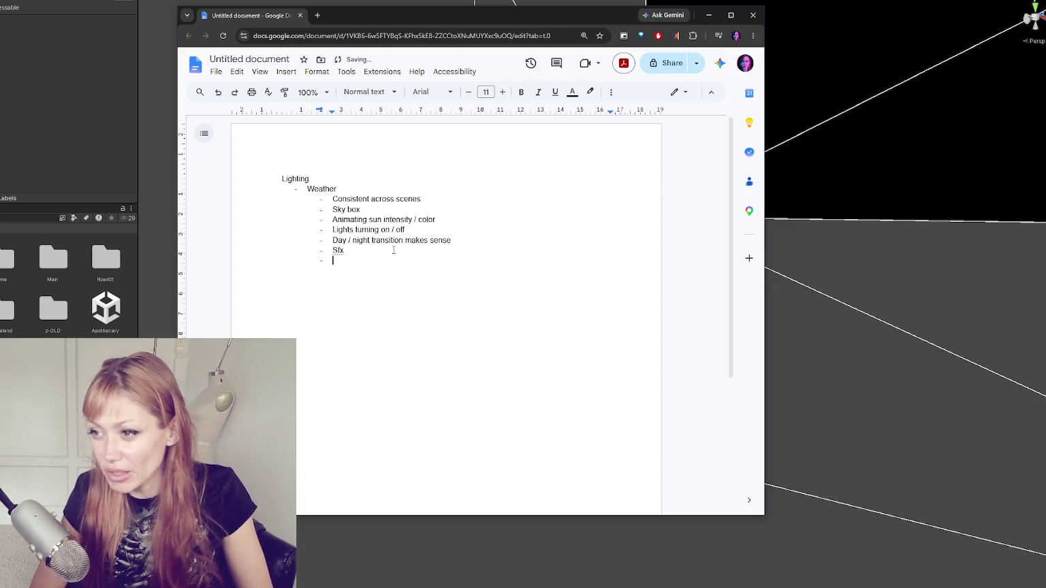
{"action": "type", "text": "Particle effect"}
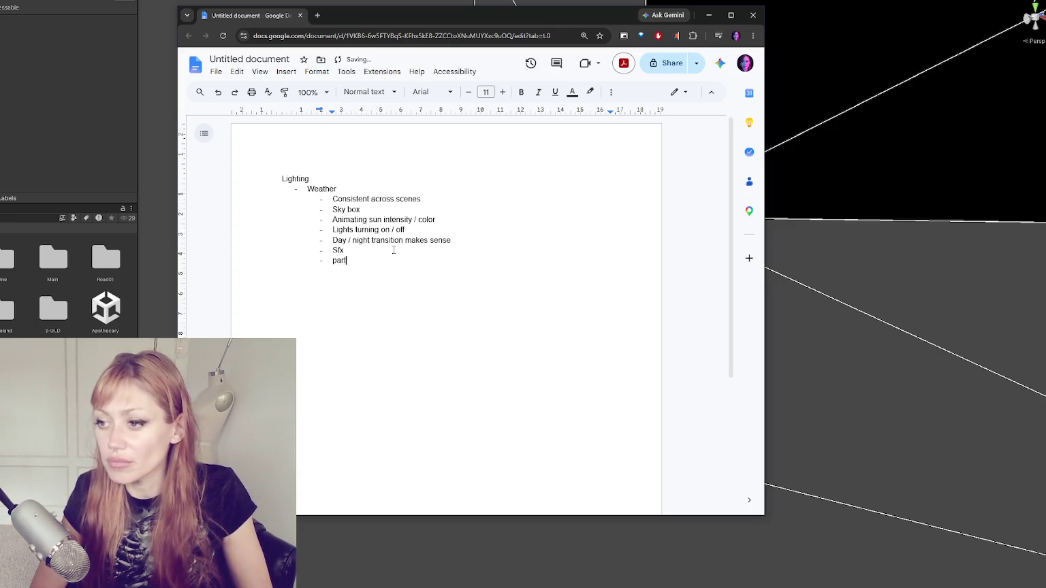
{"action": "type", "text": "s / "}
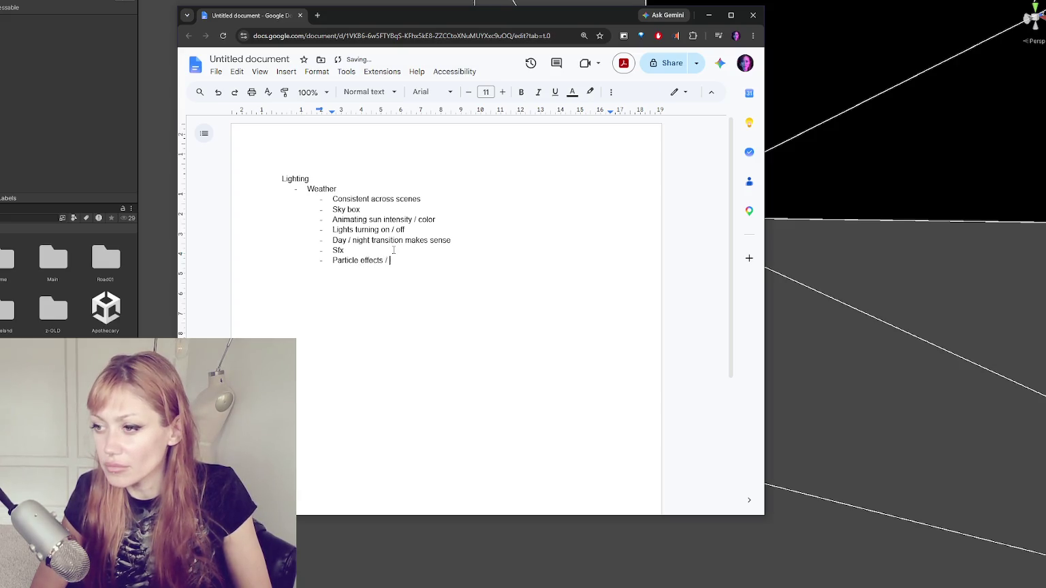
{"action": "type", "text": "etc for certain weather"}
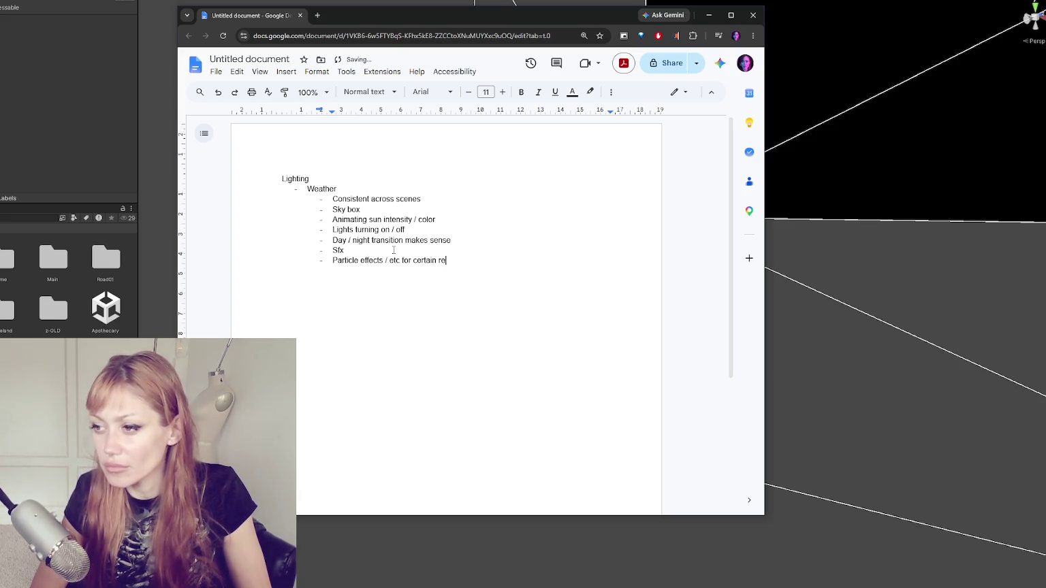
{"action": "key", "text": "Return"}
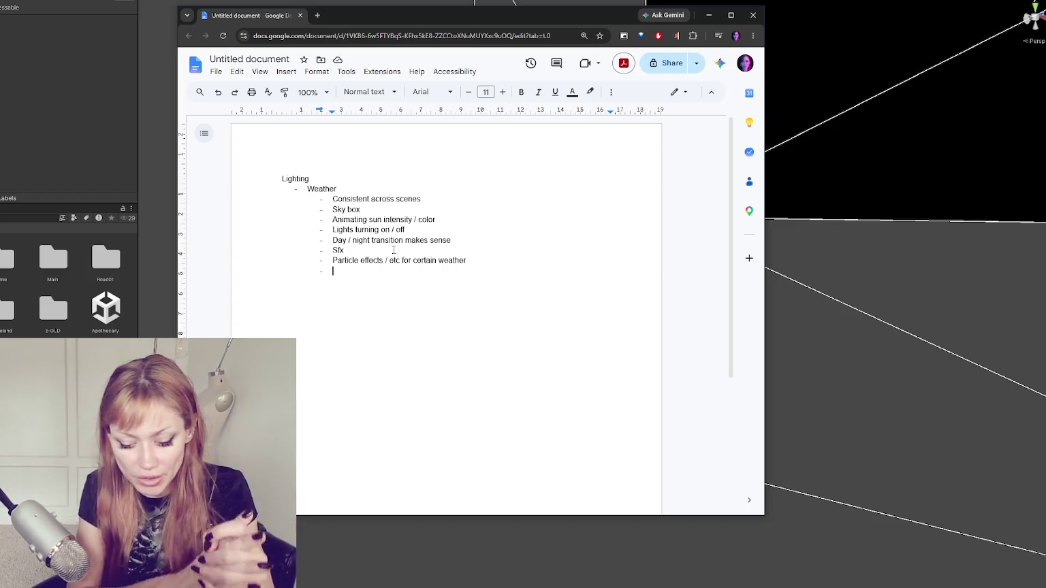
{"action": "key", "text": "shift+Tab"}
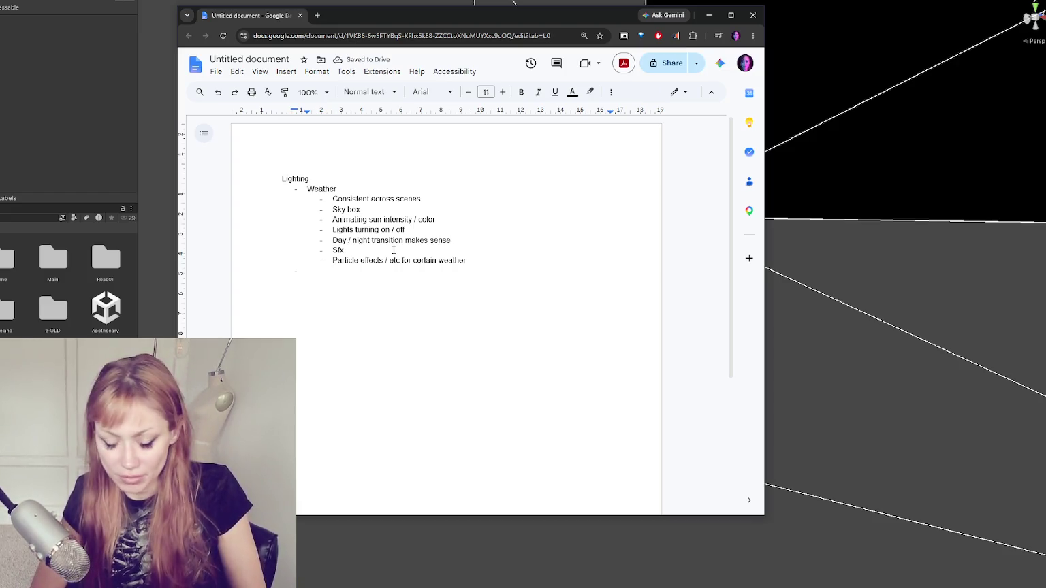
- Add an Environment bullet with sub-bullets 'Textures for terrain' and 'Correct terrain shape'
{"action": "type", "text": "Environtment"}
{"action": "key", "text": "Return"}
{"action": "key", "text": "Tab"}
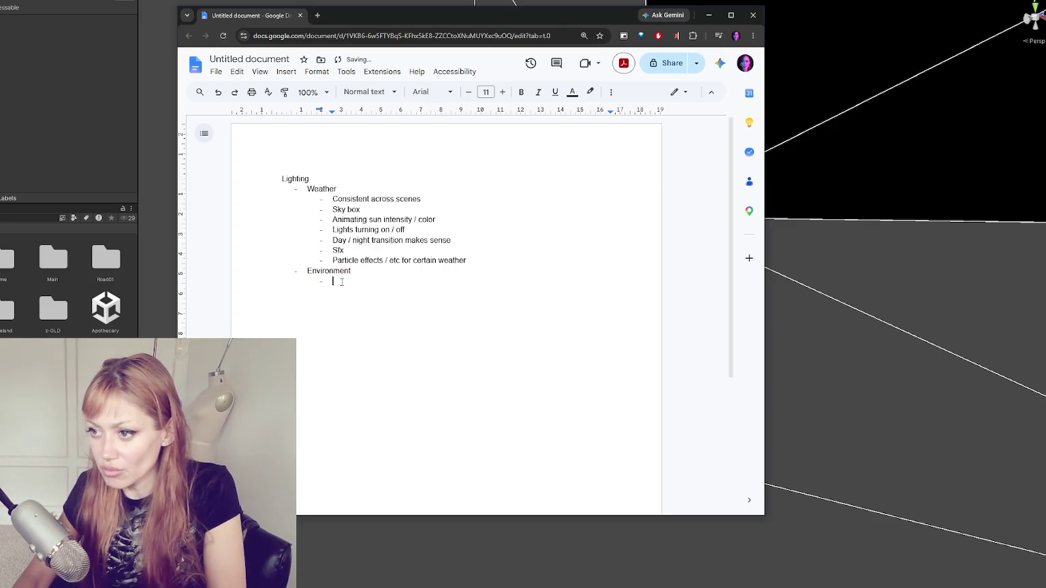
{"action": "type", "text": "Textures "}
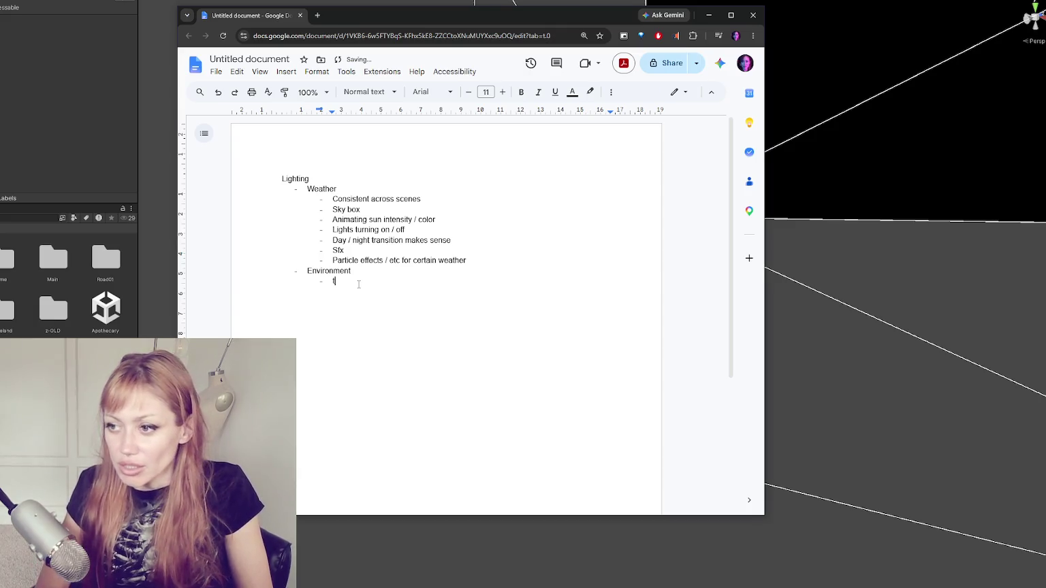
{"action": "type", "text": "for terrain"}
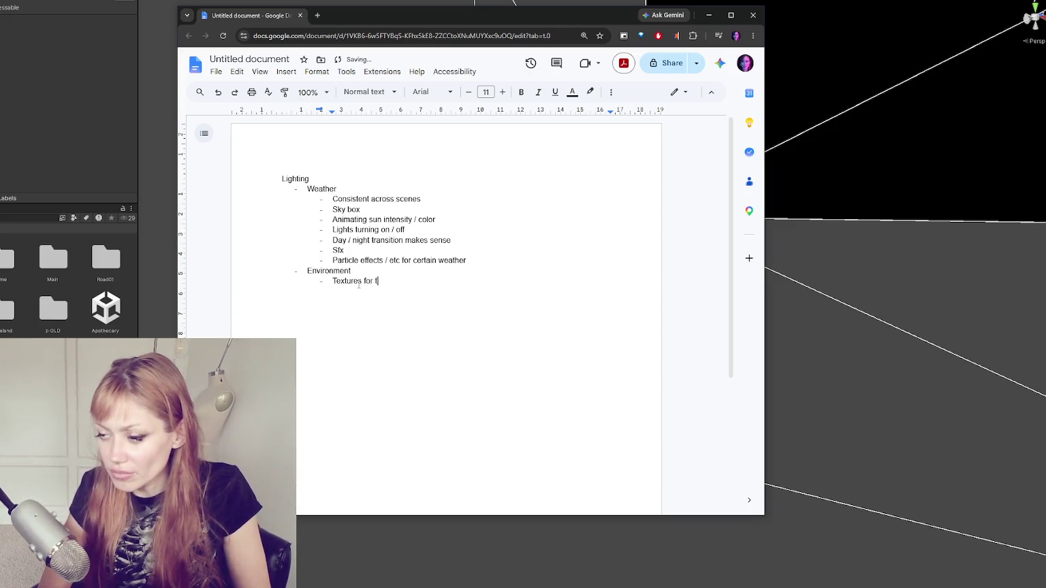
{"action": "key", "text": "Return"}
{"action": "type", "text": "Correct terrain sha"}
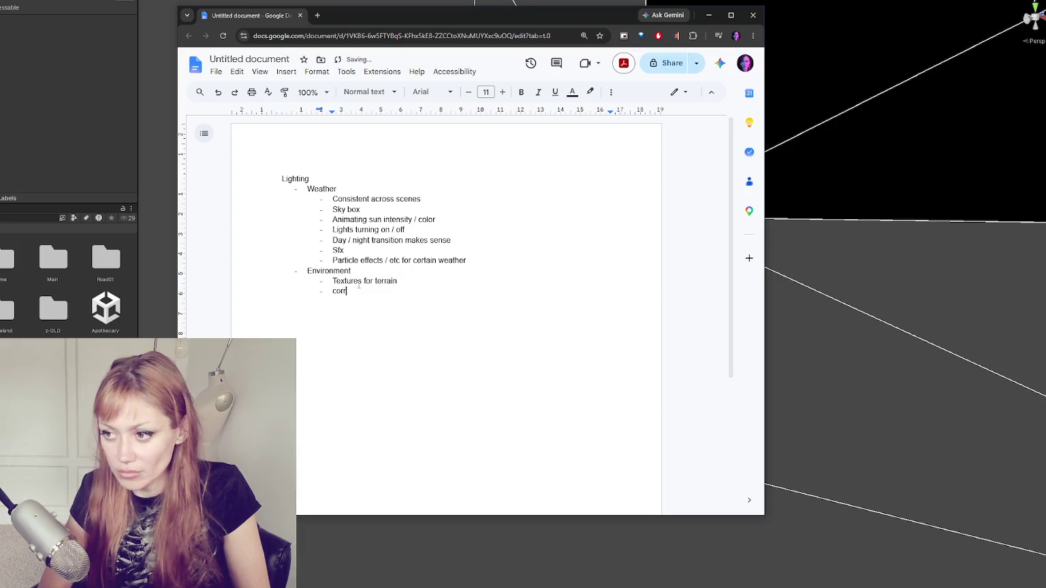
{"action": "type", "text": "pe"}
{"action": "key", "text": "Return"}
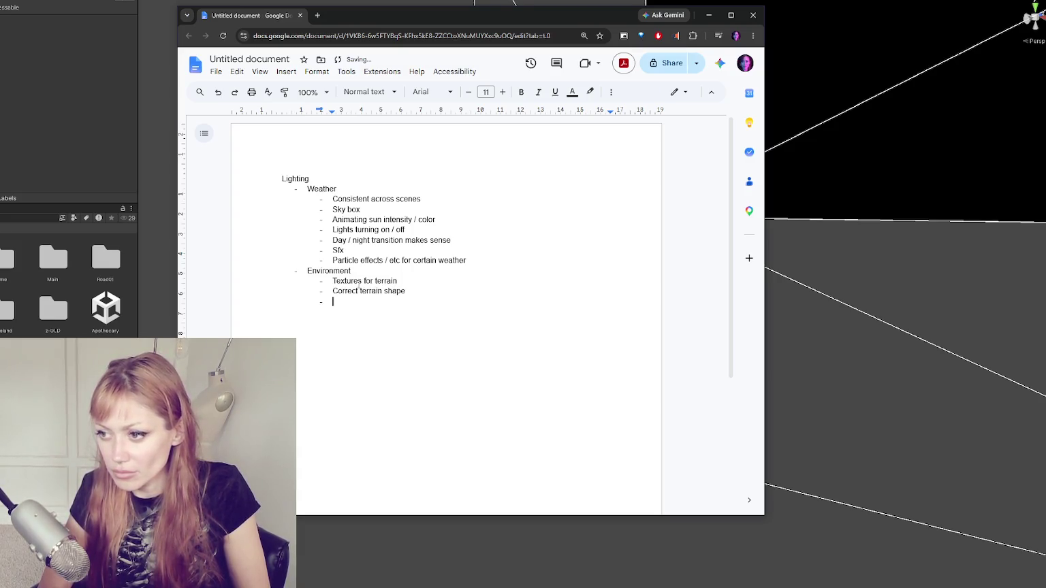
- Add the sub-bullet 'foliage that s matching, performant and animates' under Environment
{"action": "type", "text": "cliff"}
{"action": "key", "text": "BackSpace"}
{"action": "key", "text": "BackSpace"}
{"action": "key", "text": "BackSpace"}
{"action": "type", "text": "foliage"}
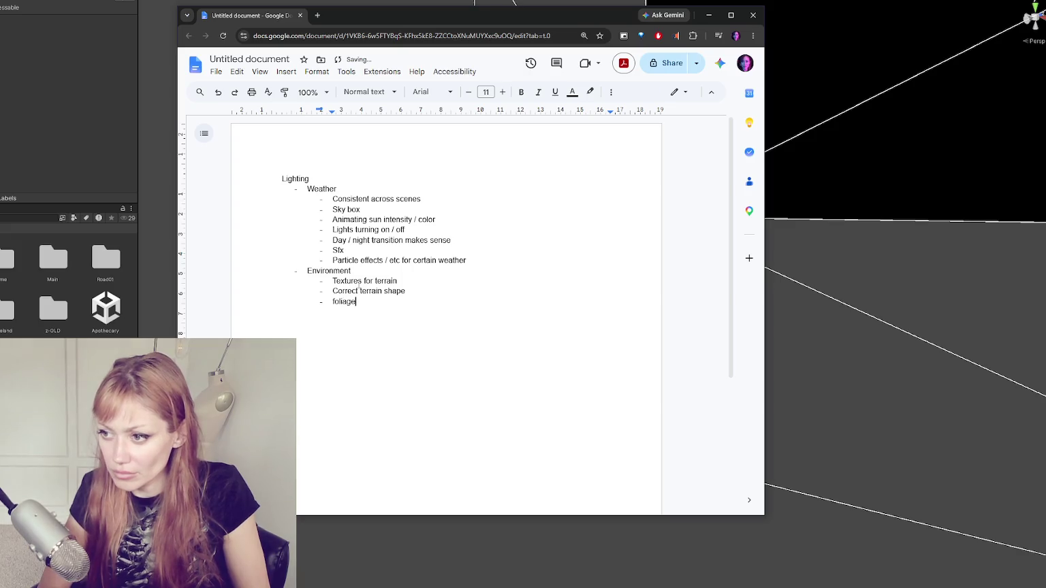
{"action": "type", "text": " that s matching"}
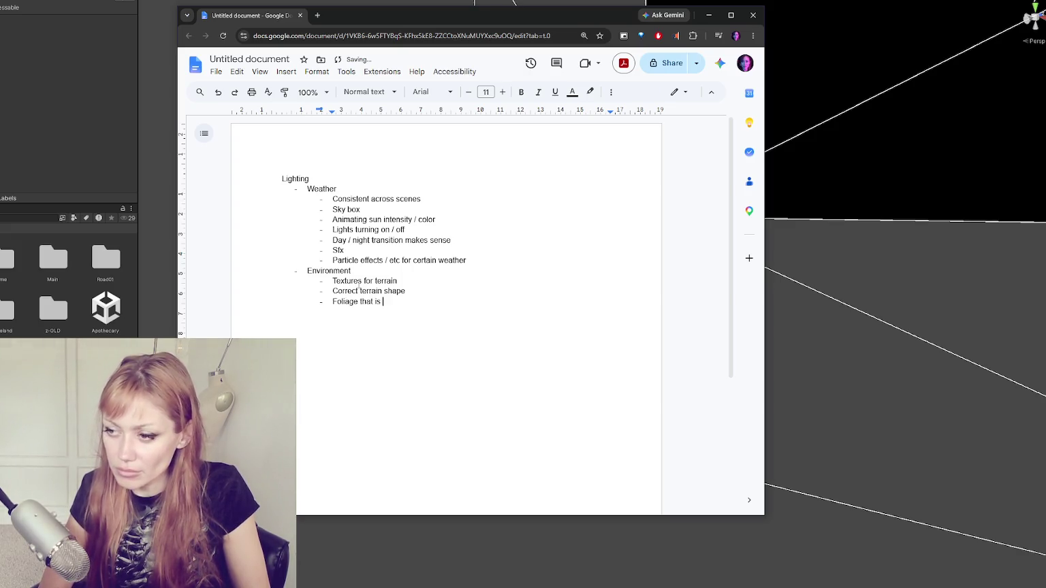
{"action": "key", "text": "BackSpace"}
{"action": "type", "text": ", performant and mo"}
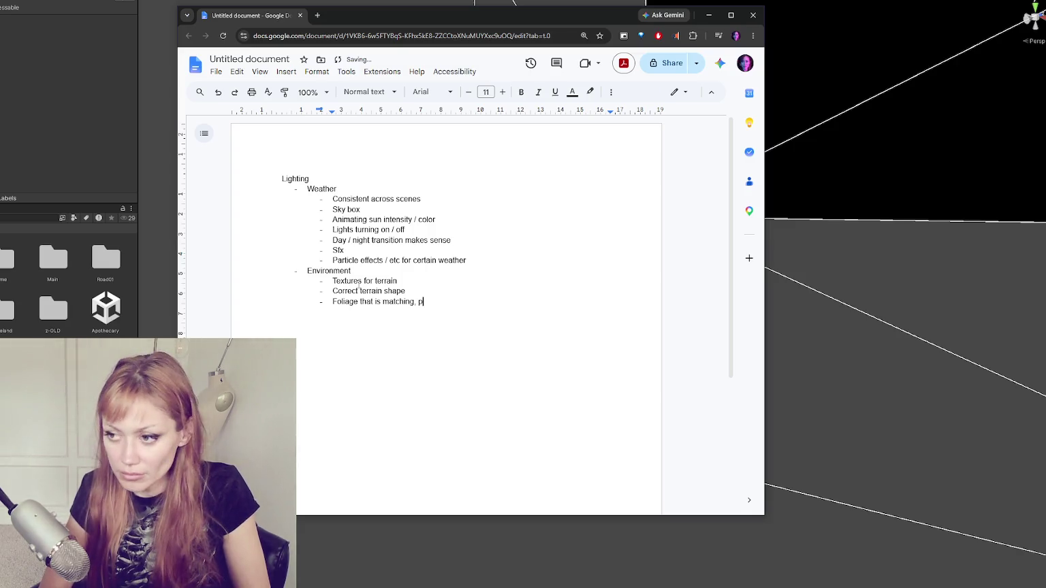
{"action": "type", "text": "ves"}
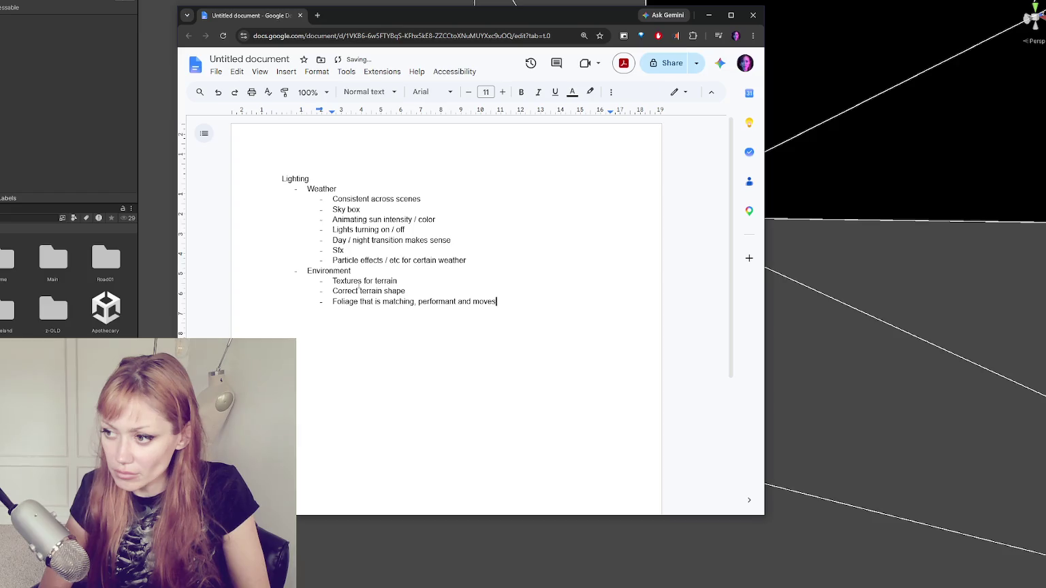
{"action": "key", "text": "BackSpace"}
{"action": "key", "text": "BackSpace"}
{"action": "key", "text": "BackSpace"}
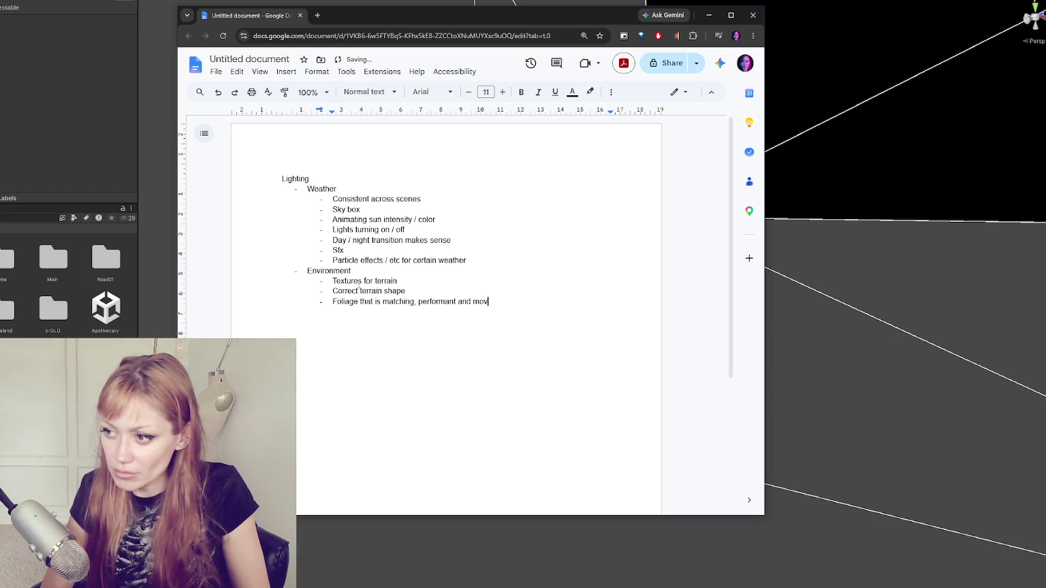
{"action": "type", "text": "animate"}
{"action": "type", "text": "s"}
{"action": "key", "text": "Return"}
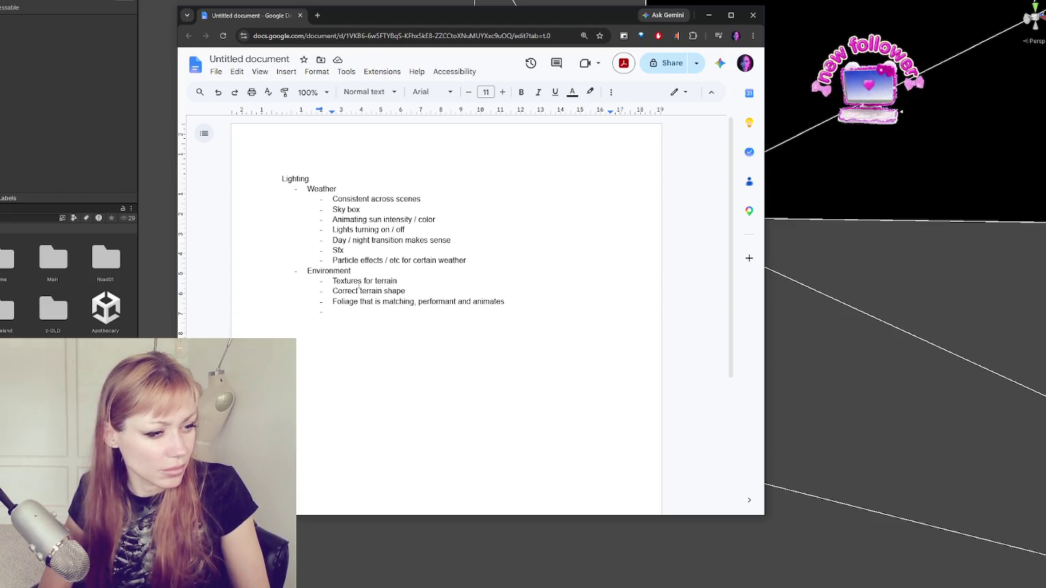
- Add the sub-bullet 'Other details (better gates, etc)' under Environment
{"action": "type", "text": "Foliage place"}
{"action": "type", "text": "s"}
{"action": "key", "text": "BackSpace"}
{"action": "key", "text": "BackSpace"}
{"action": "key", "text": "BackSpace"}
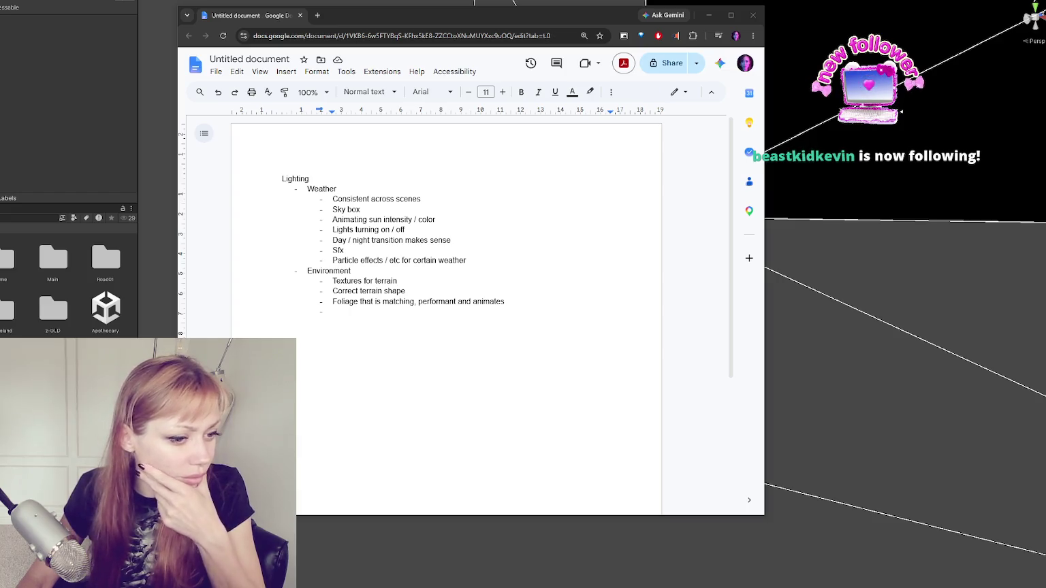
{"action": "left_click", "coordinate": [369, 313]}
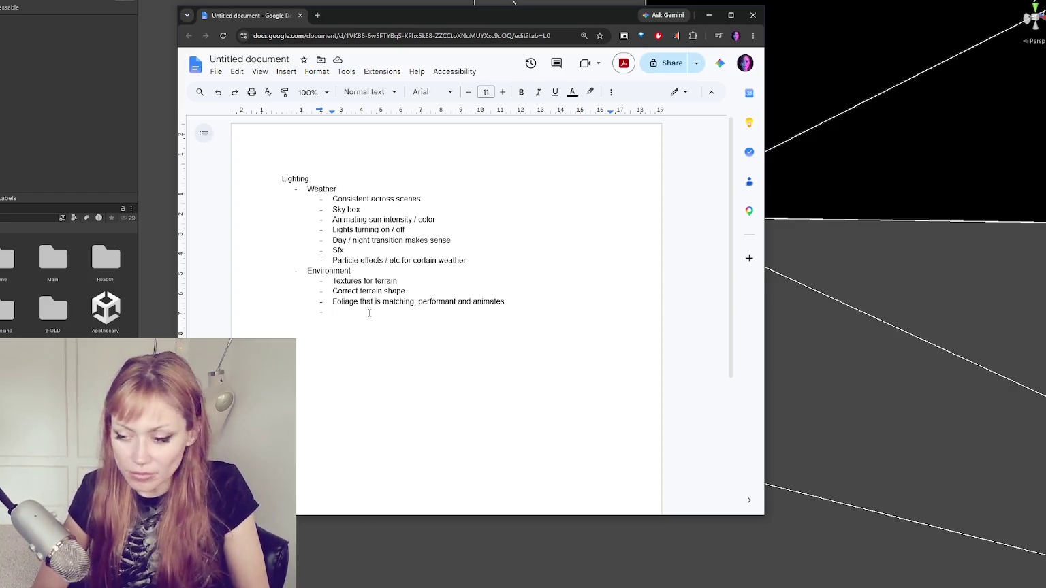
{"action": "type", "text": "E"}
{"action": "key", "text": "BackSpace"}
{"action": "type", "text": "Other details"}
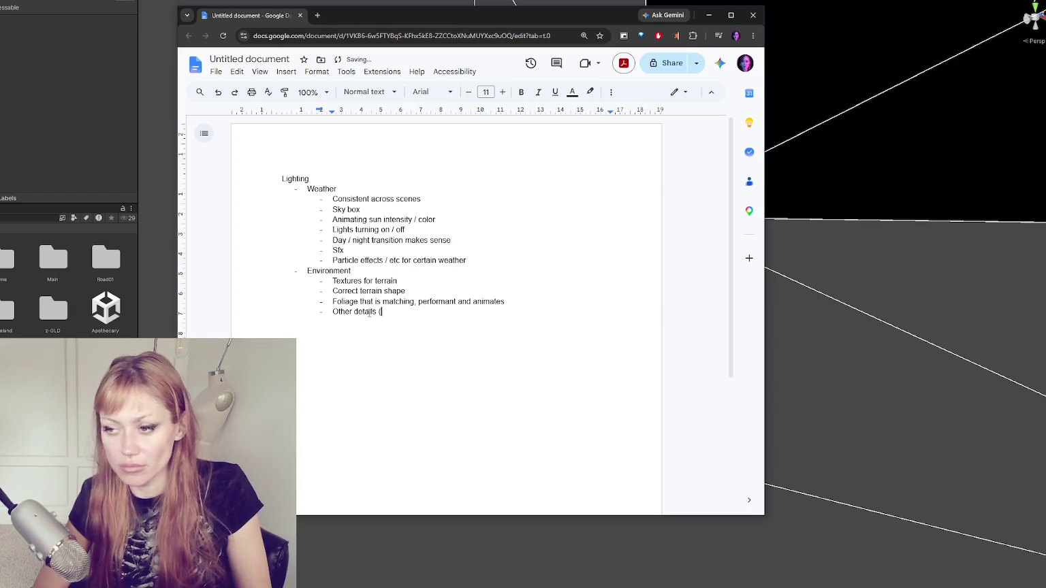
{"action": "type", "text": " (better gates, "}
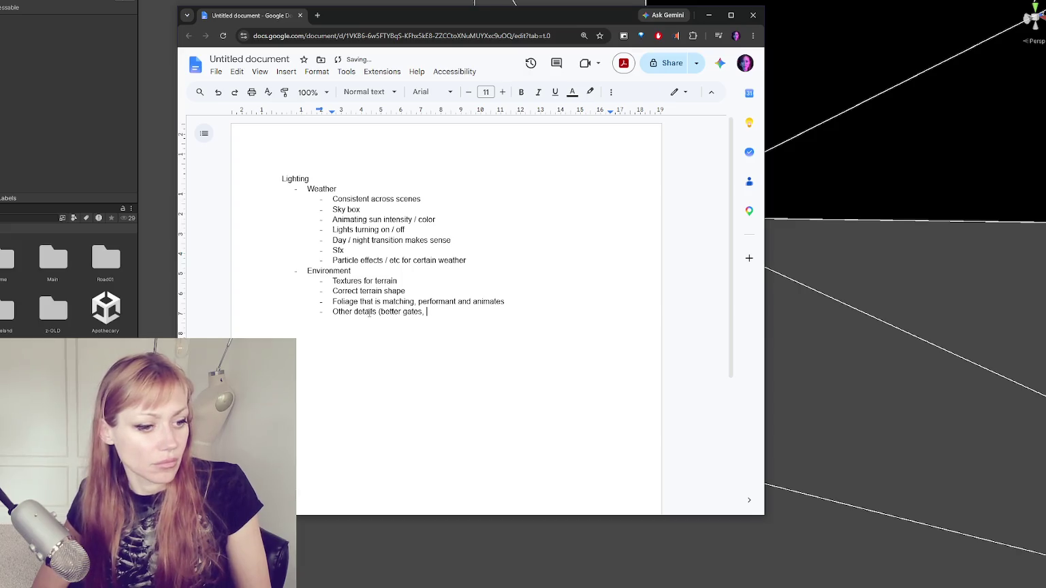
{"action": "type", "text": "etc)"}
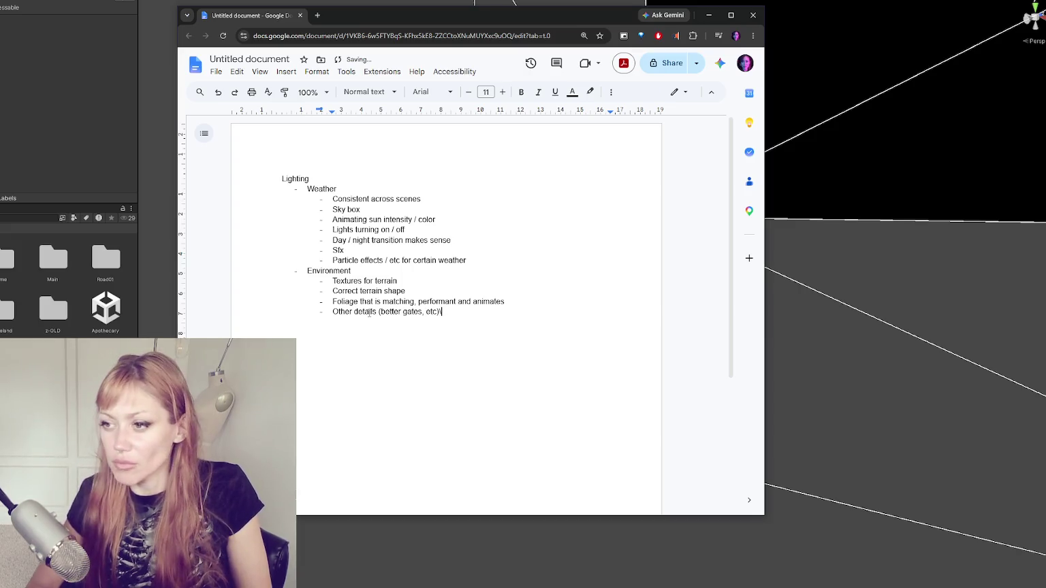
- Delete the Lighting heading at the top of the notes
{"action": "left_click_drag", "start_coordinate": [341, 180], "coordinate": [221, 170]}
{"action": "key", "text": "BackSpace"}
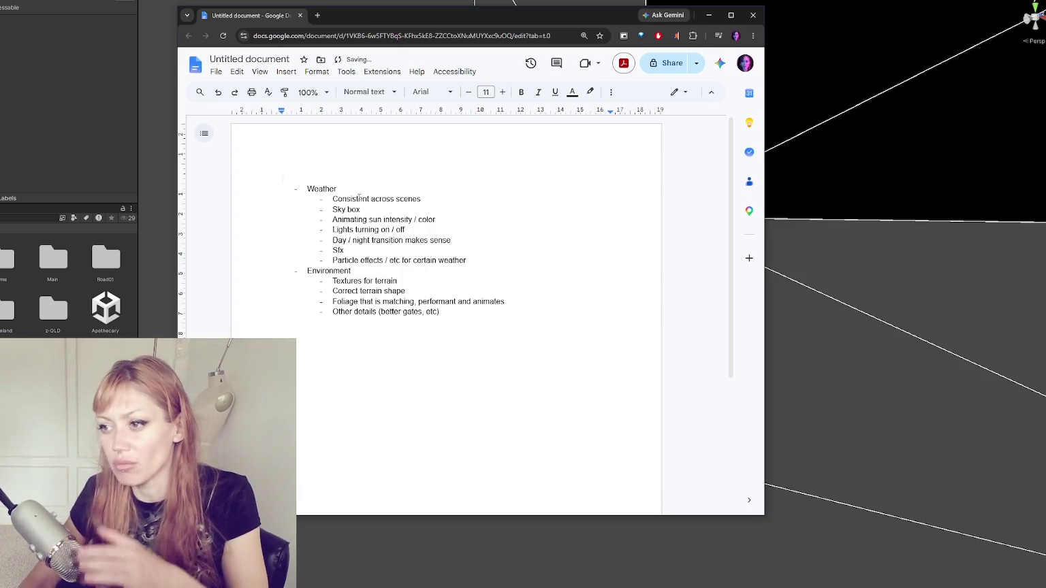
{"action": "left_click", "coordinate": [390, 200]}
{"action": "left_click", "coordinate": [468, 338]}
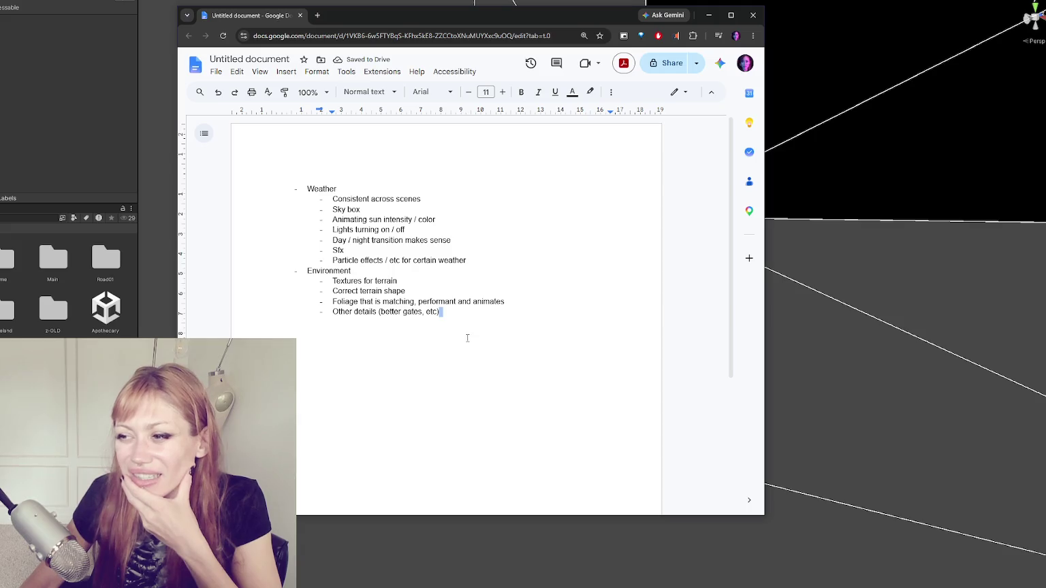
- Add a top-level 'Stamina' bullet after Other details
{"action": "type", "text": "\\"}
{"action": "key", "text": "Return"}
{"action": "key", "text": "shift+Tab"}
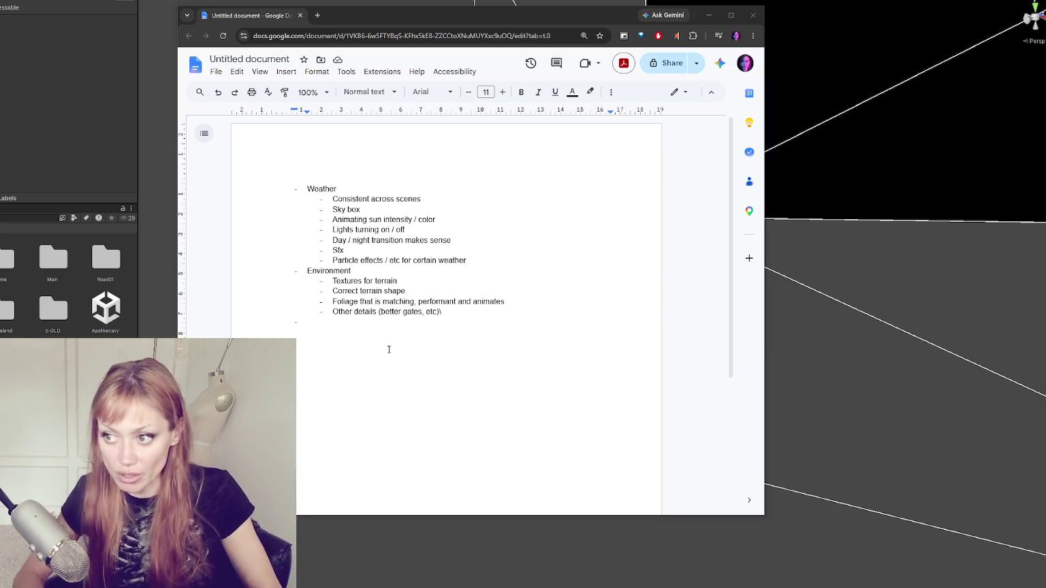
{"action": "left_click", "coordinate": [348, 327]}
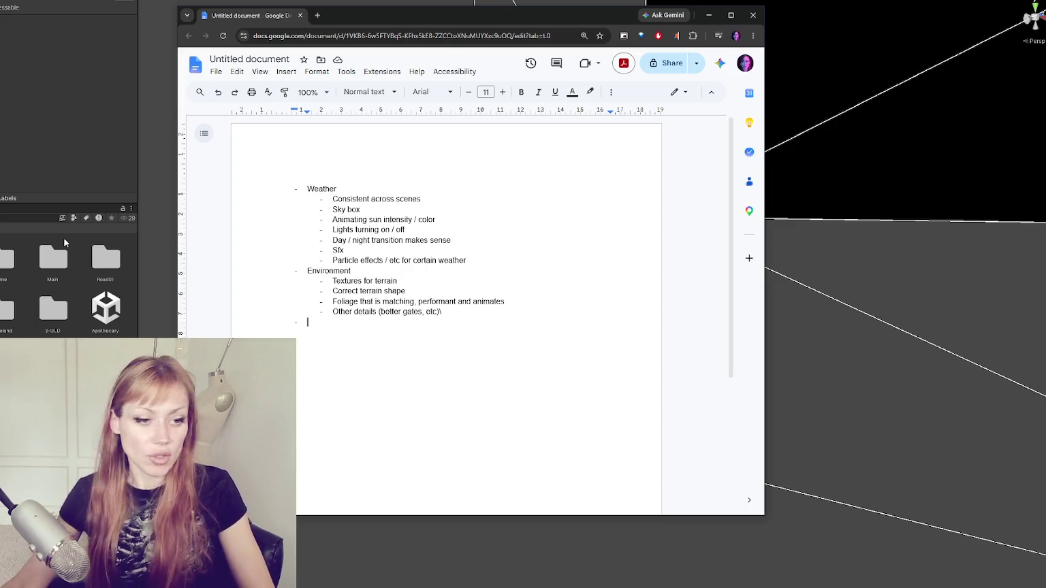
{"action": "type", "text": "Stamina"}
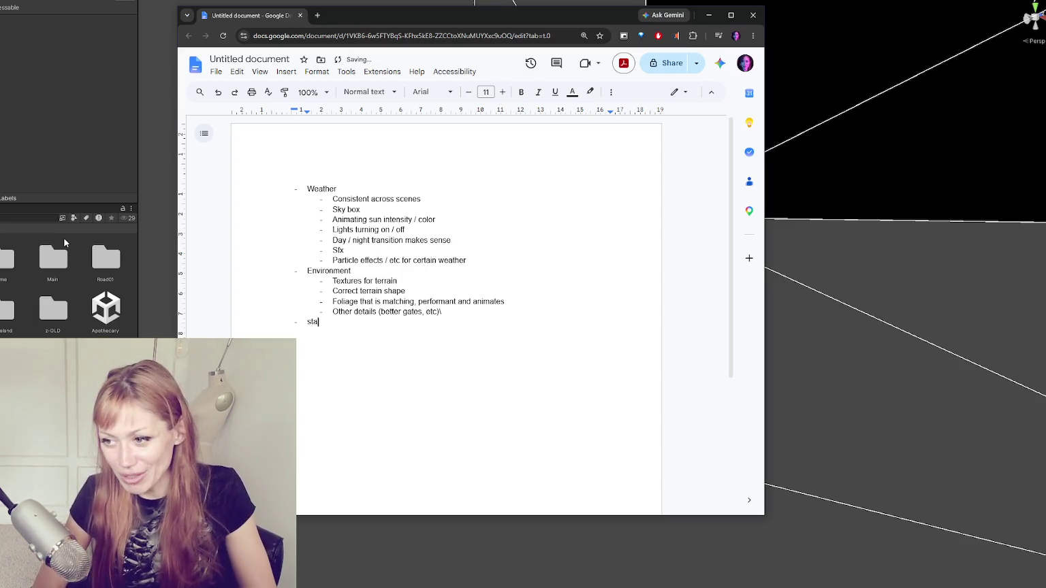
{"action": "key", "text": "Return"}
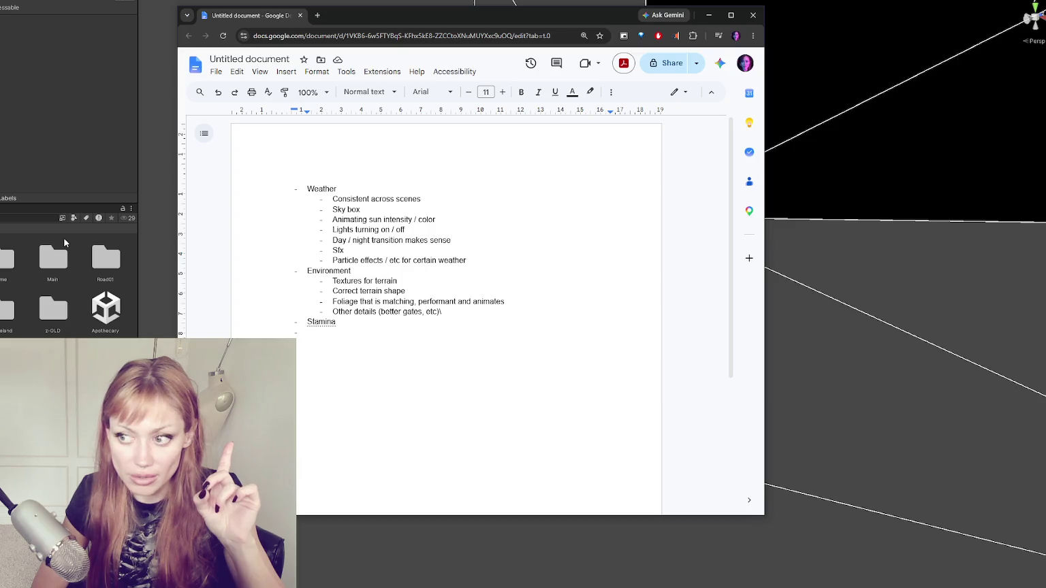
- Add the bullet 'Block to next area', then replace Block with Barricade
{"action": "type", "text": "Block to next area"}
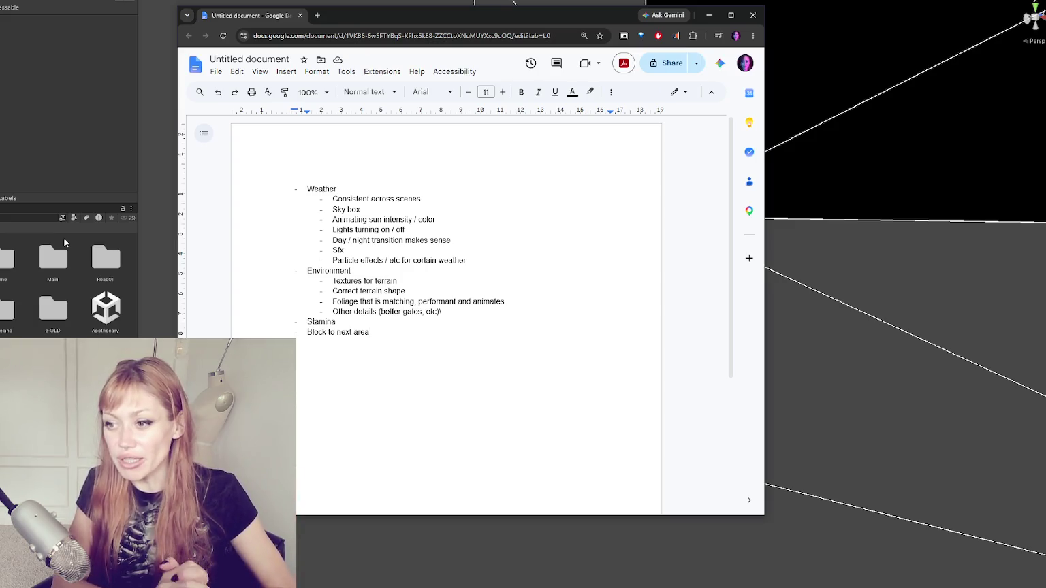
{"action": "double_click", "coordinate": [325, 334]}
{"action": "key", "text": "BackSpace"}
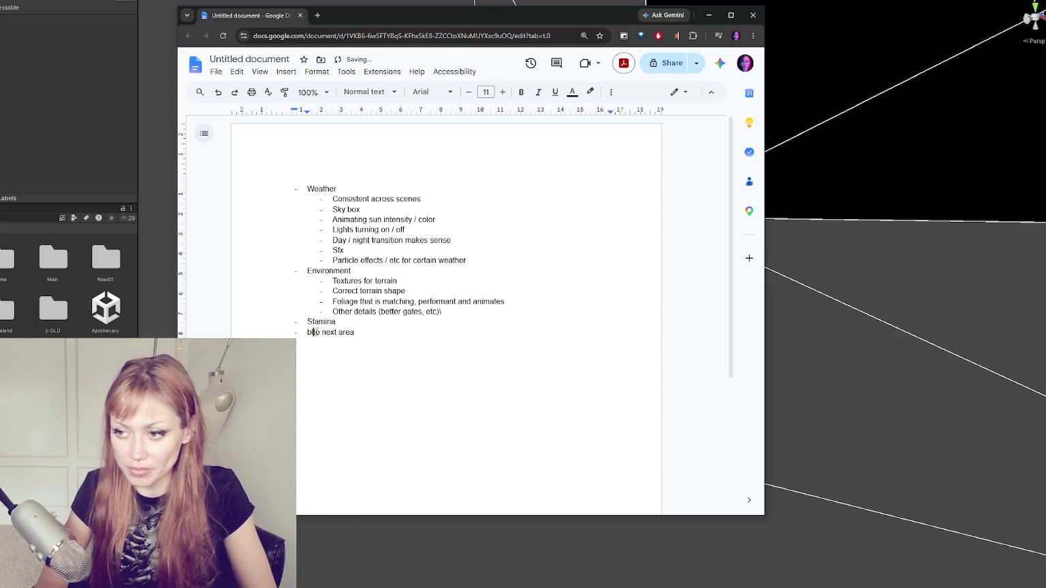
{"action": "key", "text": "Delete"}
{"action": "type", "text": "Barricade"}
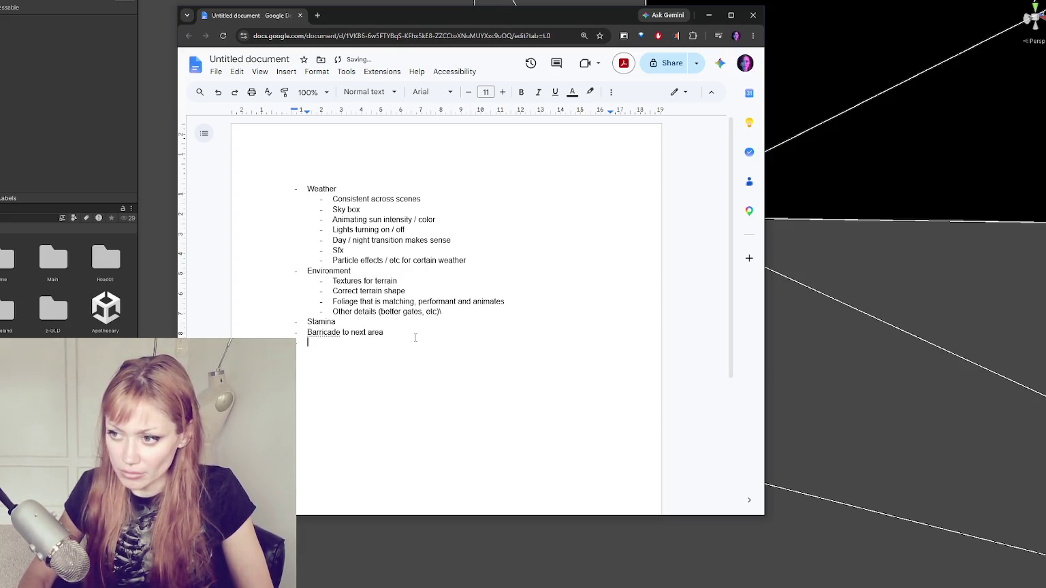
- Change the Other details line to end with 'posts for fences / barricade, etc)'
{"action": "key", "text": "BackSpace"}
{"action": "key", "text": "BackSpace"}
{"action": "key", "text": "BackSpace"}
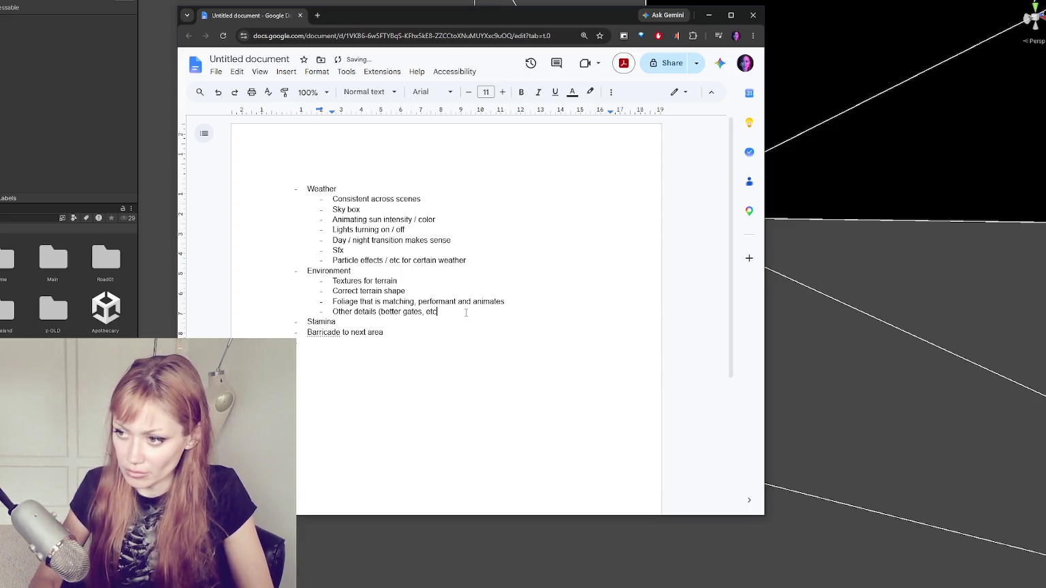
{"action": "type", "text": "posts"}
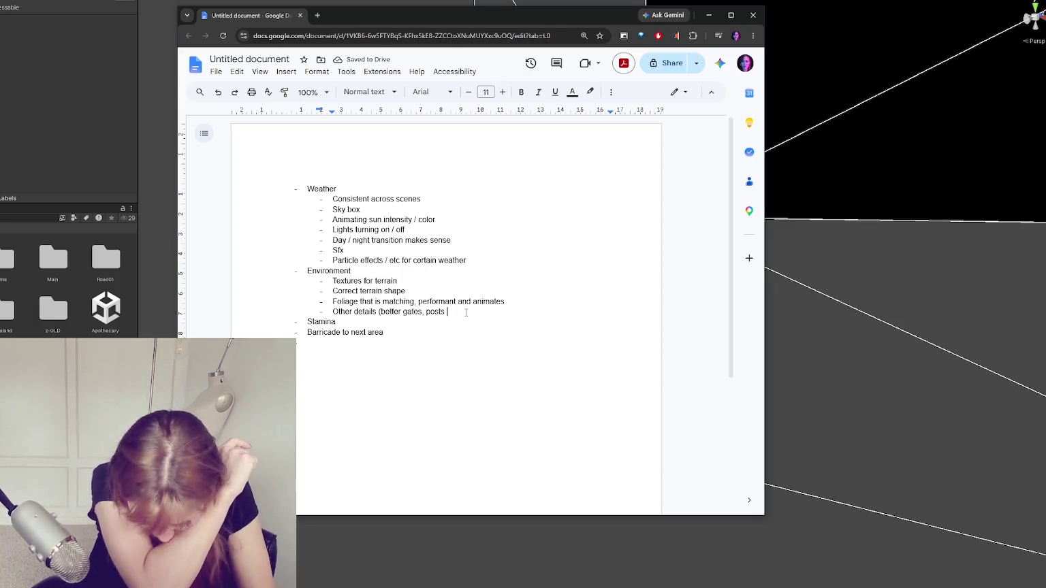
{"action": "type", "text": "for "}
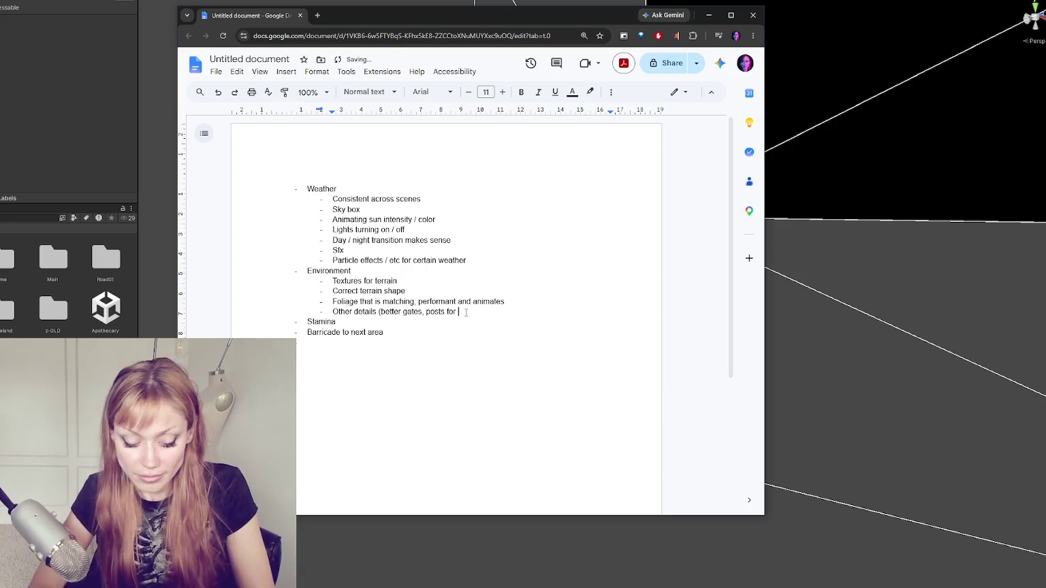
{"action": "type", "text": "fences / "}
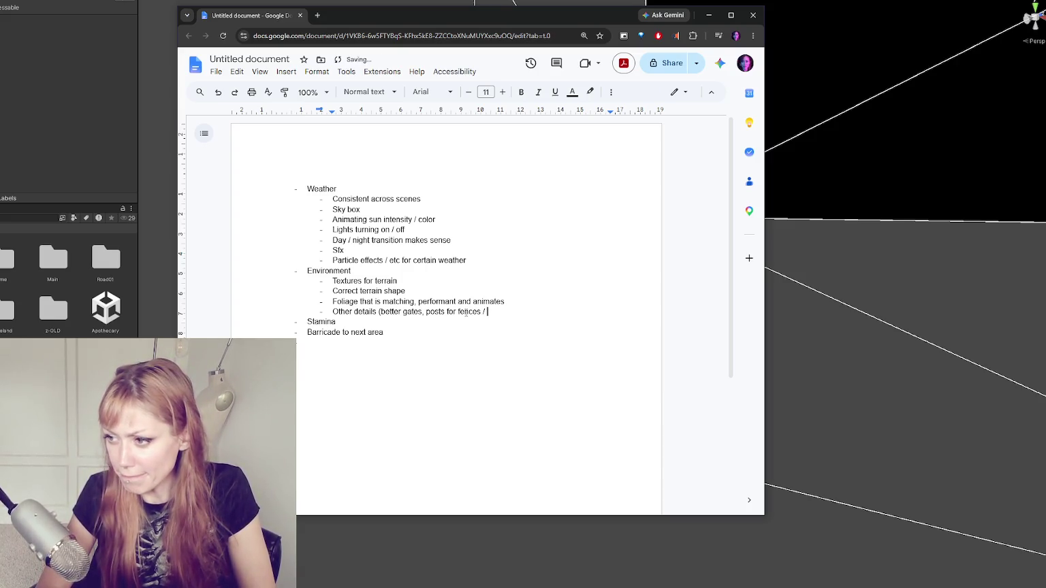
{"action": "type", "text": "barricade, etc)"}
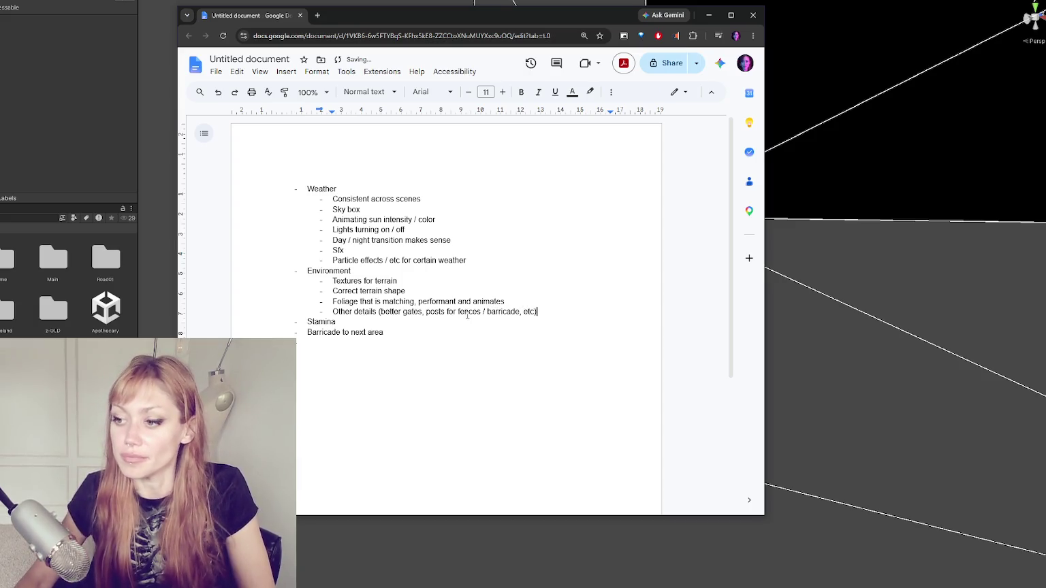
- Extend the Barricade line with 'that requires progress' and start a new bullet
{"action": "left_click", "coordinate": [402, 335]}
{"action": "type", "text": "that re"}
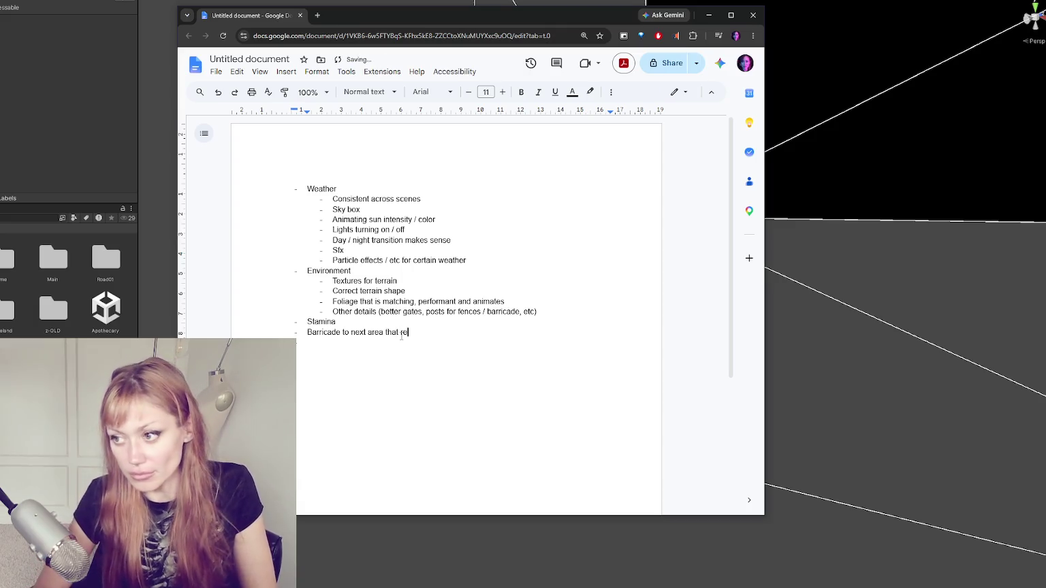
{"action": "type", "text": "quires progress"}
{"action": "key", "text": "Return"}
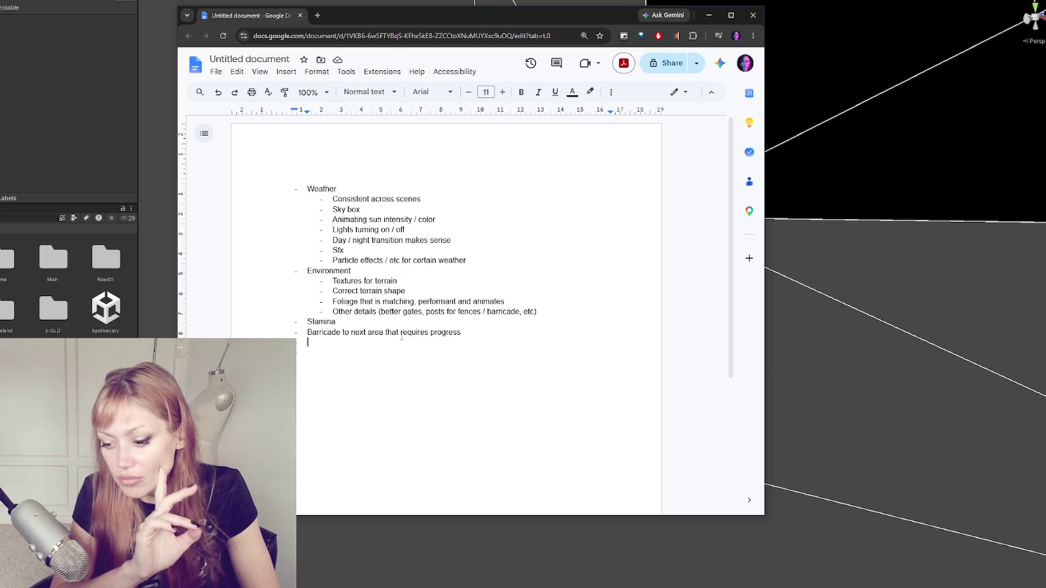
- Add a 'Deteriorating items' bullet, correcting its spelling from the suggestion
{"action": "type", "text": "Det"}
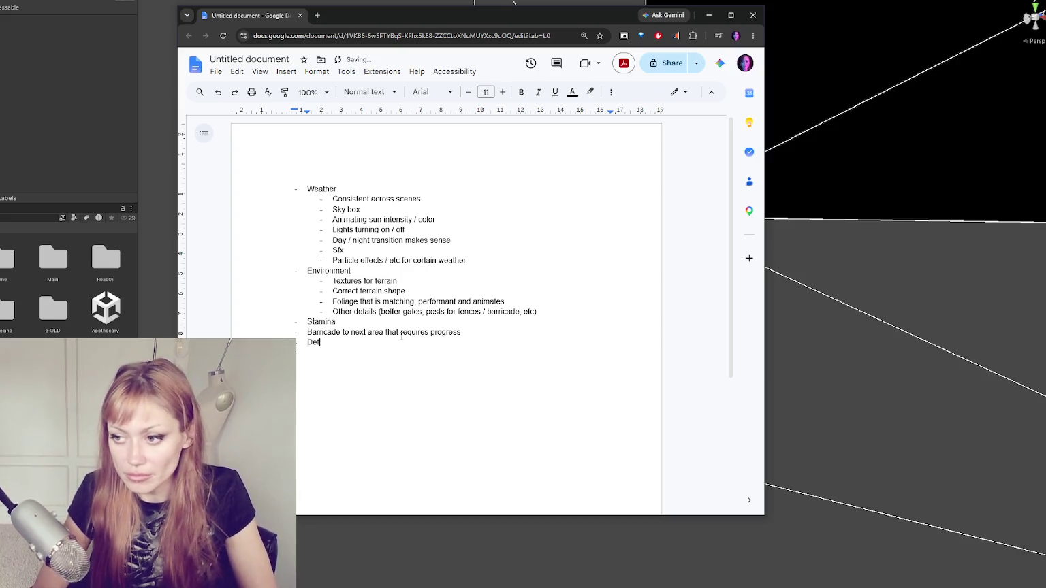
{"action": "type", "text": "eriorateing items"}
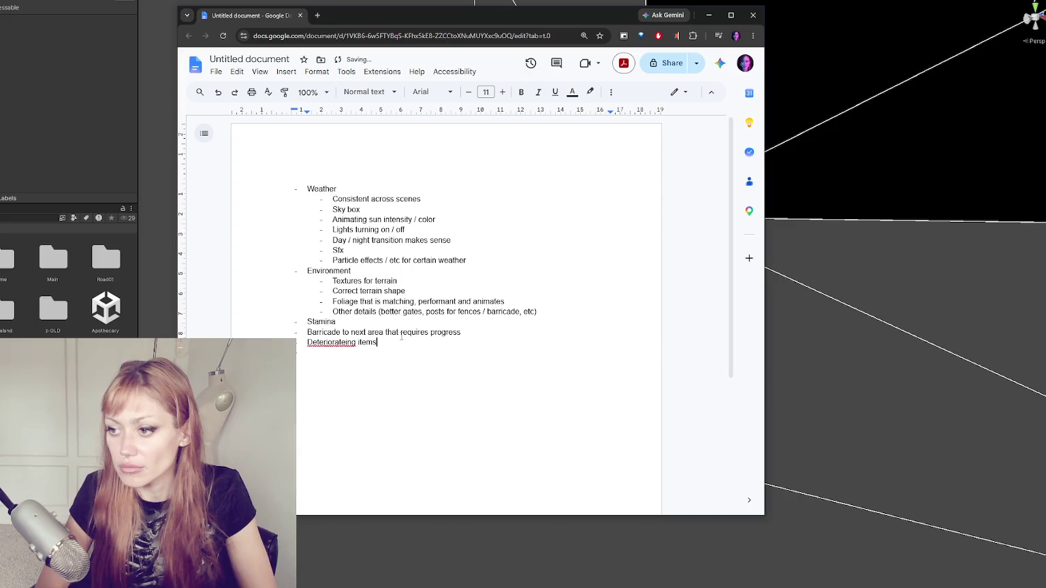
{"action": "left_click", "coordinate": [333, 343]}
{"action": "left_click", "coordinate": [334, 328]}
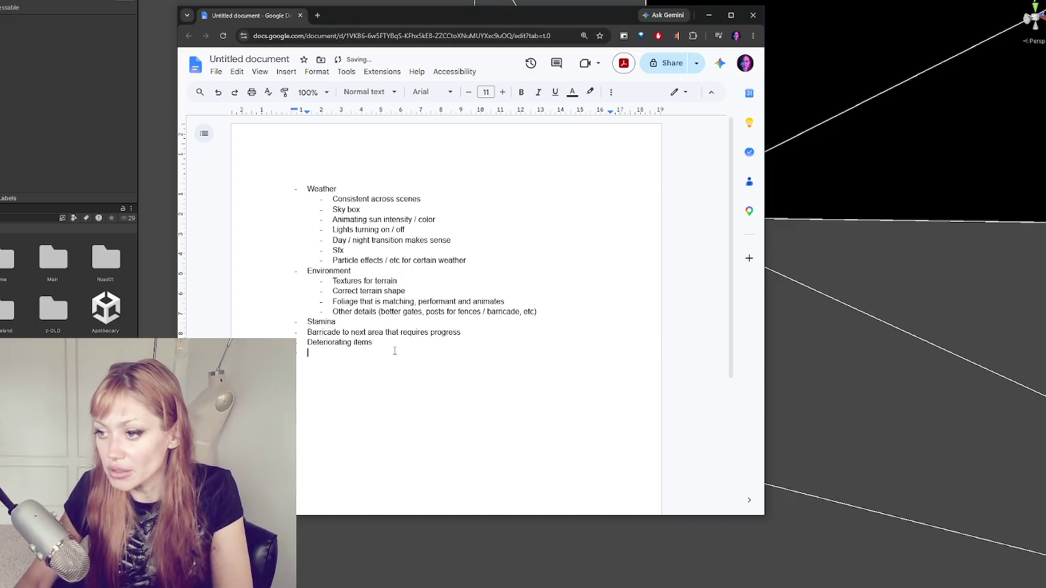
{"action": "left_click", "coordinate": [394, 345]}
- Nest 'tools' and 'food' sub-bullets under Deteriorating items, removing the extra 'equipment' line
{"action": "key", "text": "Return"}
{"action": "key", "text": "Tab"}
{"action": "type", "text": "tools"}
{"action": "key", "text": "Return"}
{"action": "type", "text": "food"}
{"action": "key", "text": "Return"}
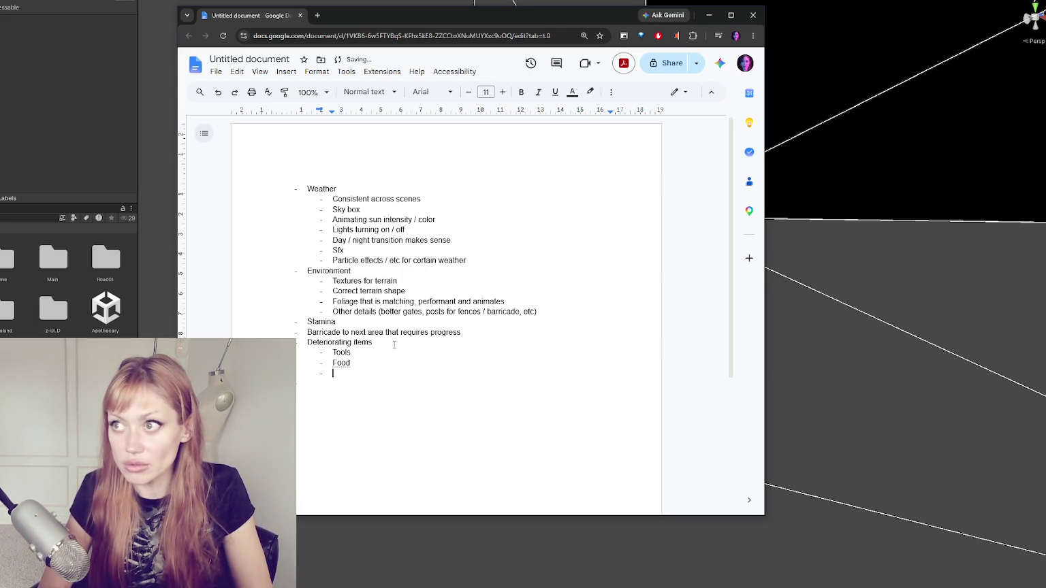
{"action": "type", "text": "equipment"}
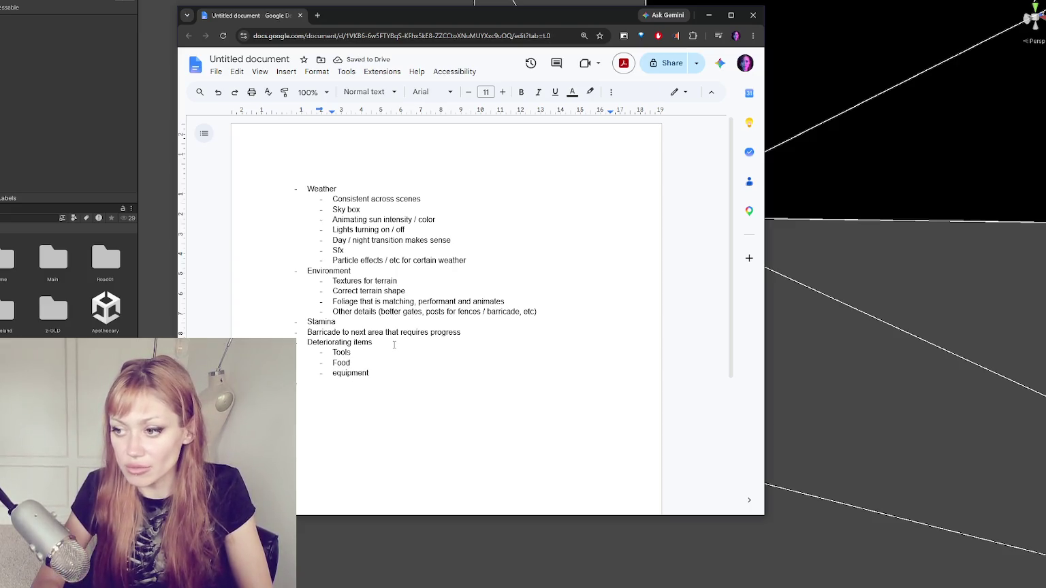
{"action": "left_click_drag", "start_coordinate": [388, 362], "coordinate": [389, 368]}
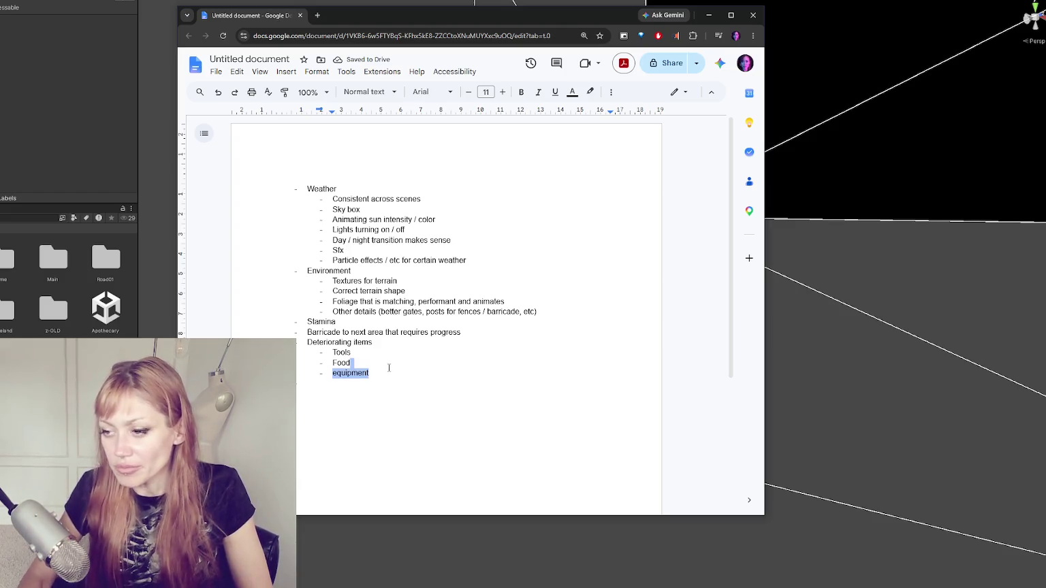
{"action": "key", "text": "BackSpace"}
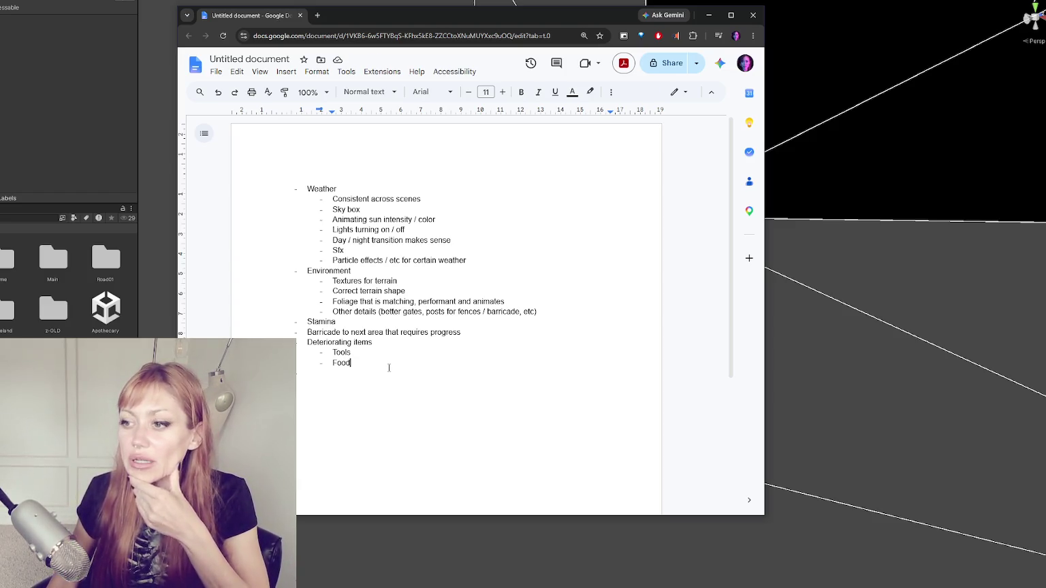
{"action": "left_click_drag", "start_coordinate": [462, 333], "coordinate": [468, 365]}
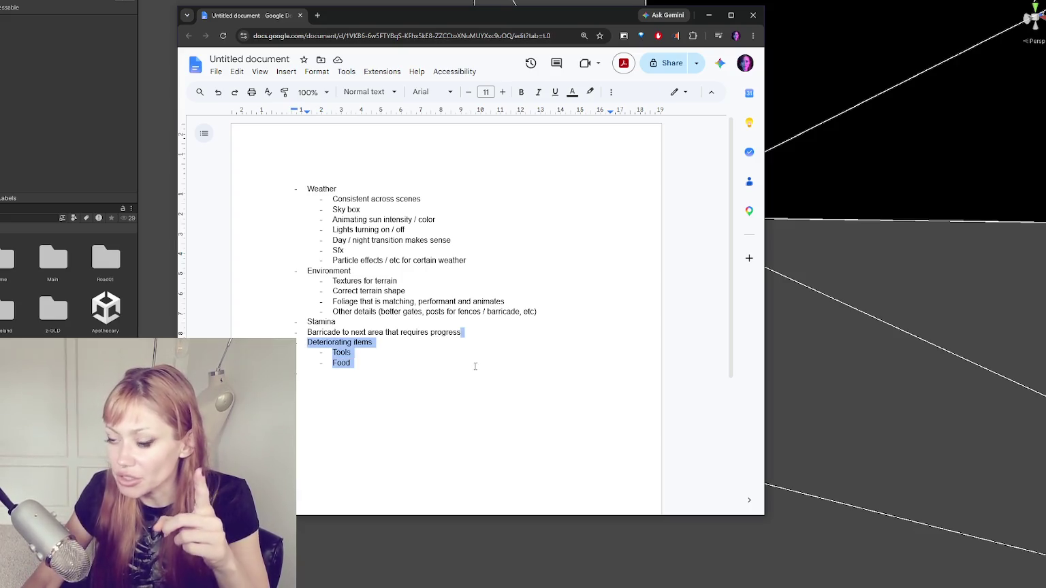
- Replace Deteriorating items with a Tools heading and sub-bullet 'Require tools to break things down'
{"action": "key", "text": "BackSpace"}
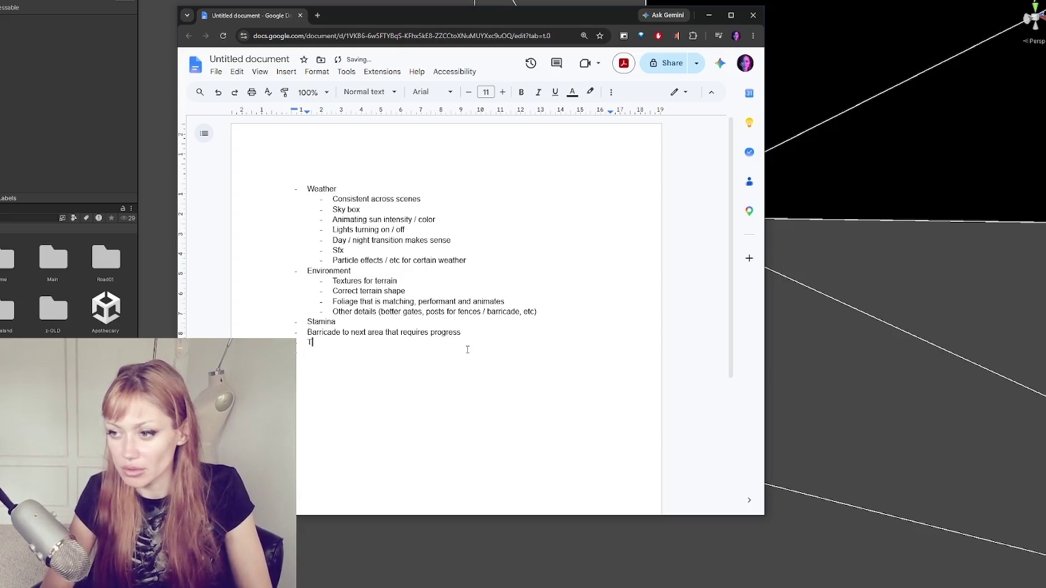
{"action": "type", "text": "Tools"}
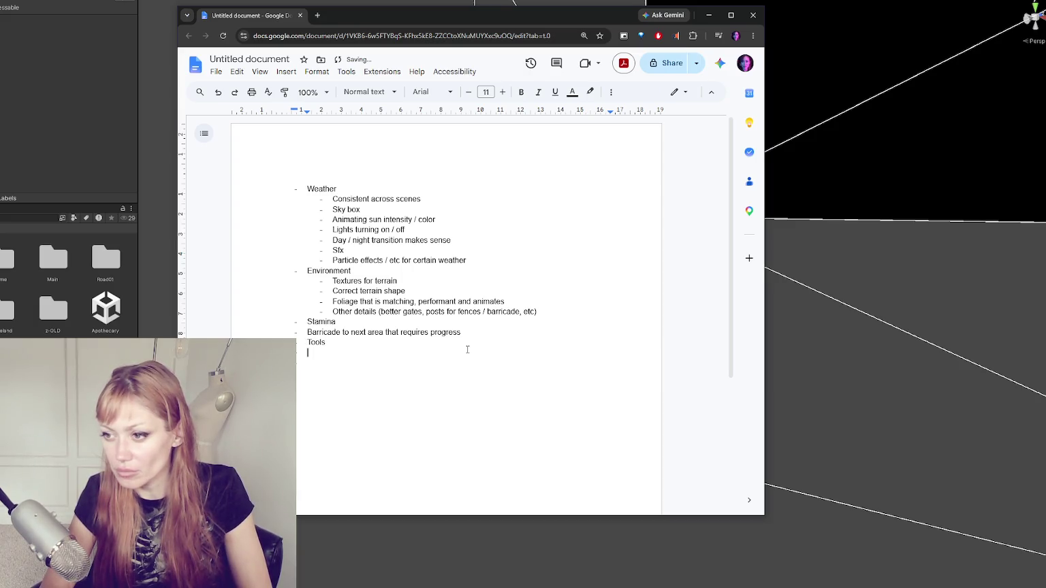
{"action": "key", "text": "Tab"}
{"action": "type", "text": "Require "}
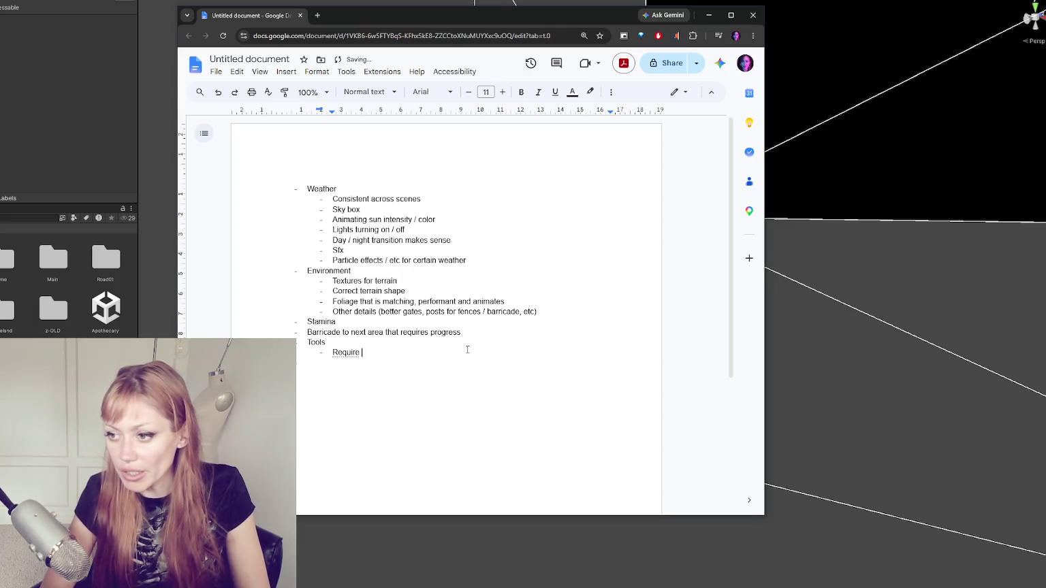
{"action": "type", "text": "tools to break things down"}
{"action": "key", "text": "Return"}
- Add Tools sub-bullets 'Craft tools at crafting stations' and 'Deteriorating tools'
{"action": "type", "text": "Craft tools"}
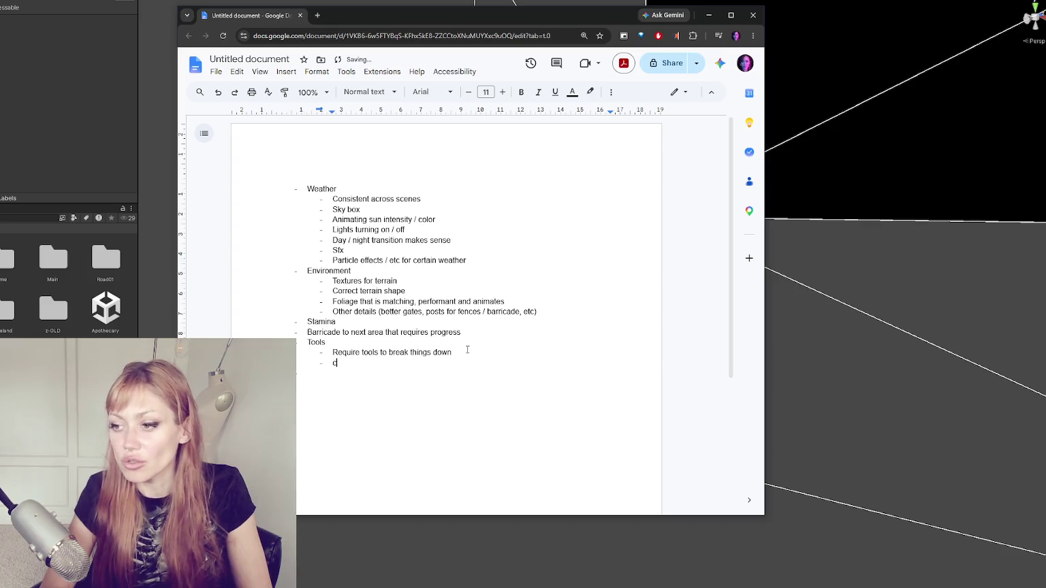
{"action": "key", "text": "Return"}
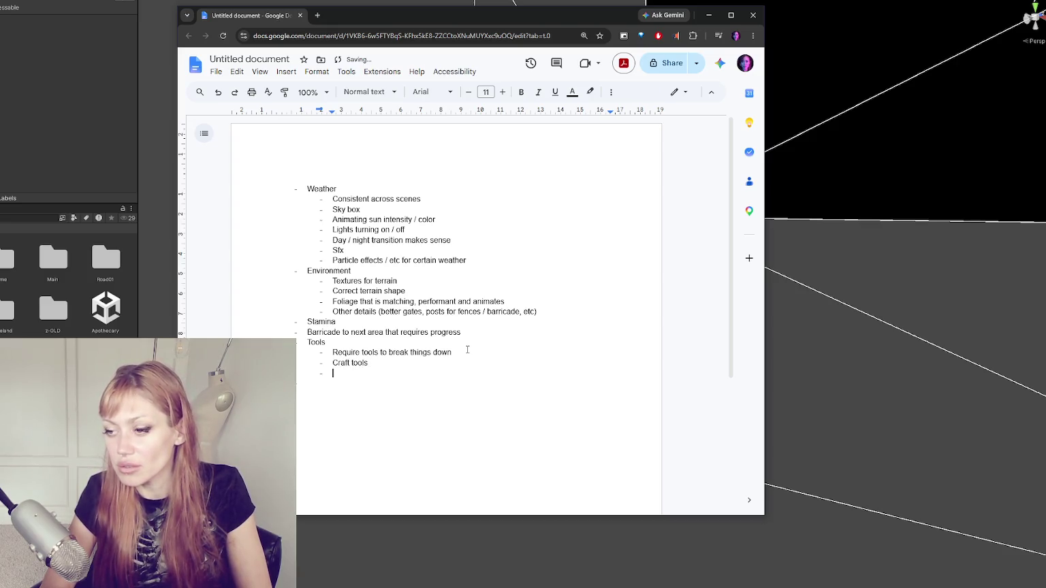
{"action": "key", "text": "BackSpace"}
{"action": "key", "text": "BackSpace"}
{"action": "type", "text": "at crafting"}
{"action": "key", "text": "Return"}
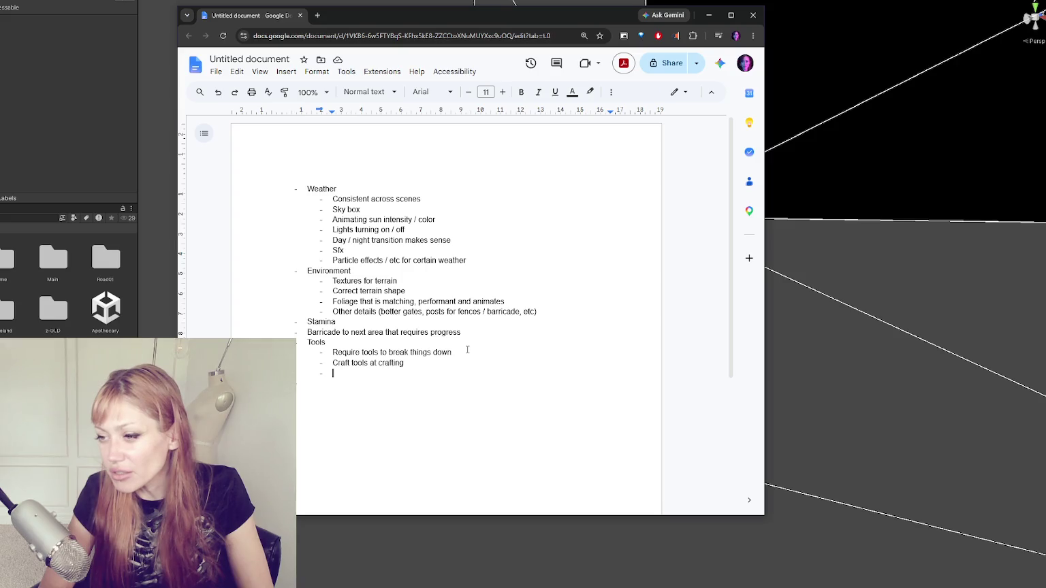
{"action": "left_click", "coordinate": [431, 364]}
{"action": "type", "text": "stations"}
{"action": "left_click", "coordinate": [402, 374]}
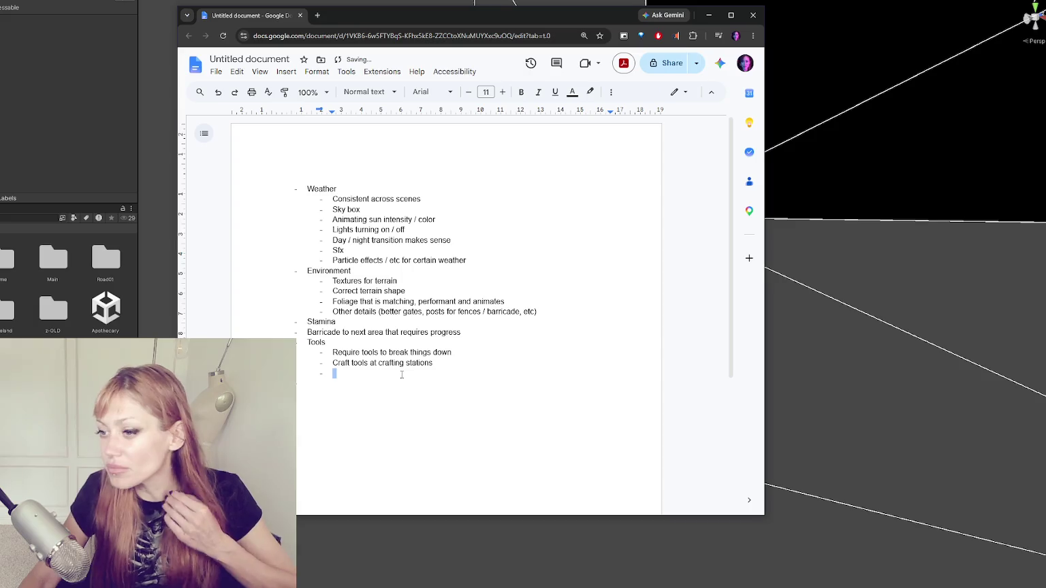
{"action": "type", "text": "Deteriorating tools"}
- Add a top-level 'Building' bullet with an indented empty sub-bullet
{"action": "key", "text": "Return"}
{"action": "key", "text": "Return"}
{"action": "type", "text": "Building"}
{"action": "key", "text": "Return"}
{"action": "key", "text": "Tab"}
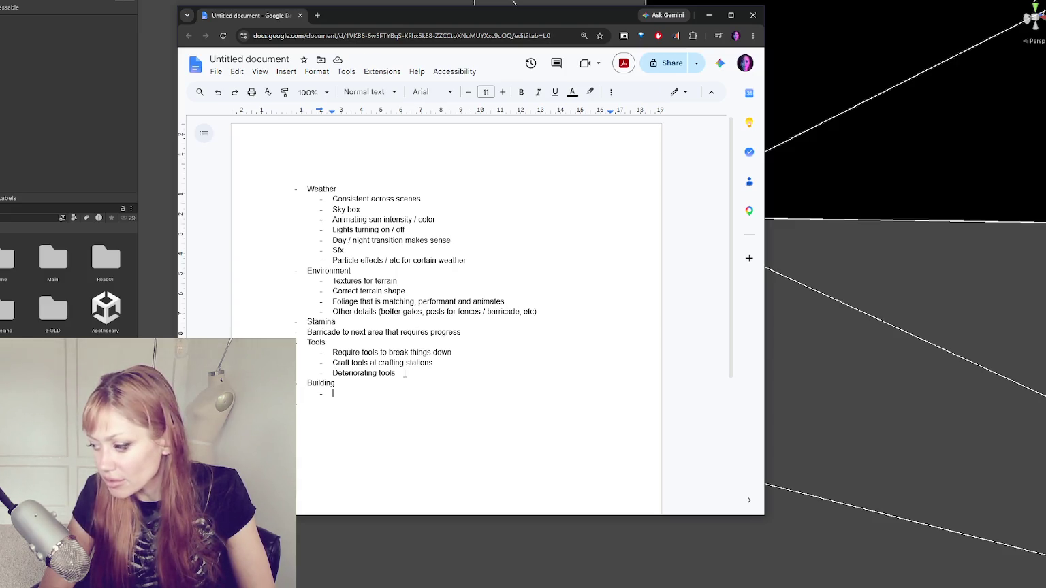
- Write 'improve, add stuff, etc' under Building, then switch from Chrome to the Unity scene
{"action": "type", "text": "improve"}
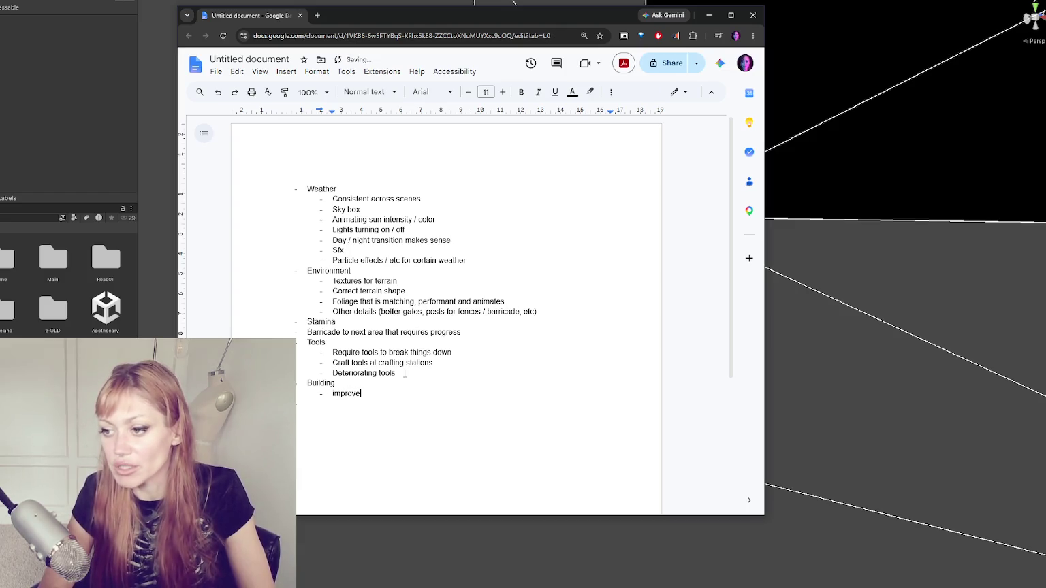
{"action": "key", "text": "Return"}
{"action": "key", "text": "shift+Tab"}
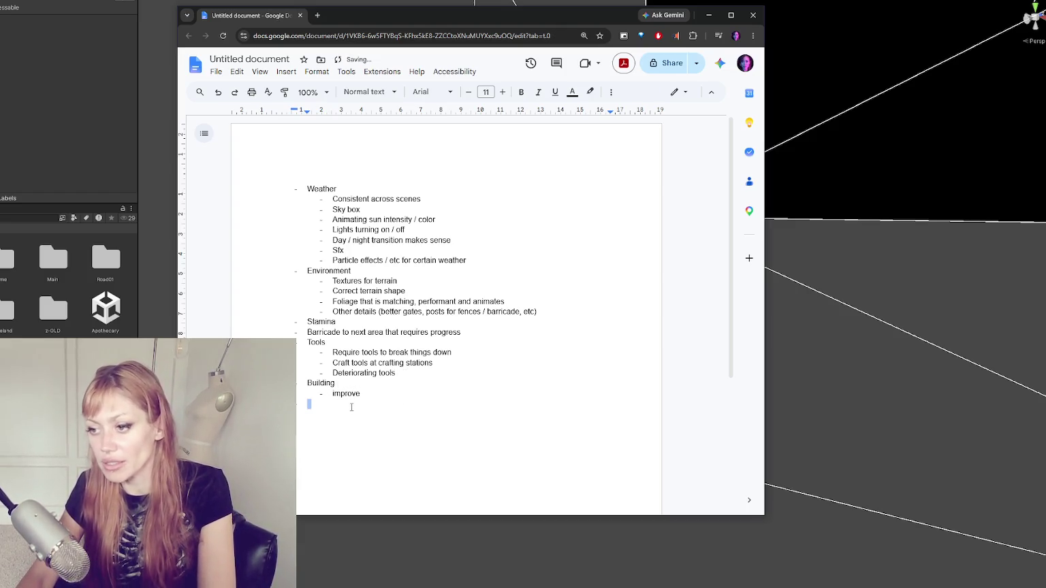
{"action": "key", "text": "BackSpace"}
{"action": "type", "text": ", add stuff, etc"}
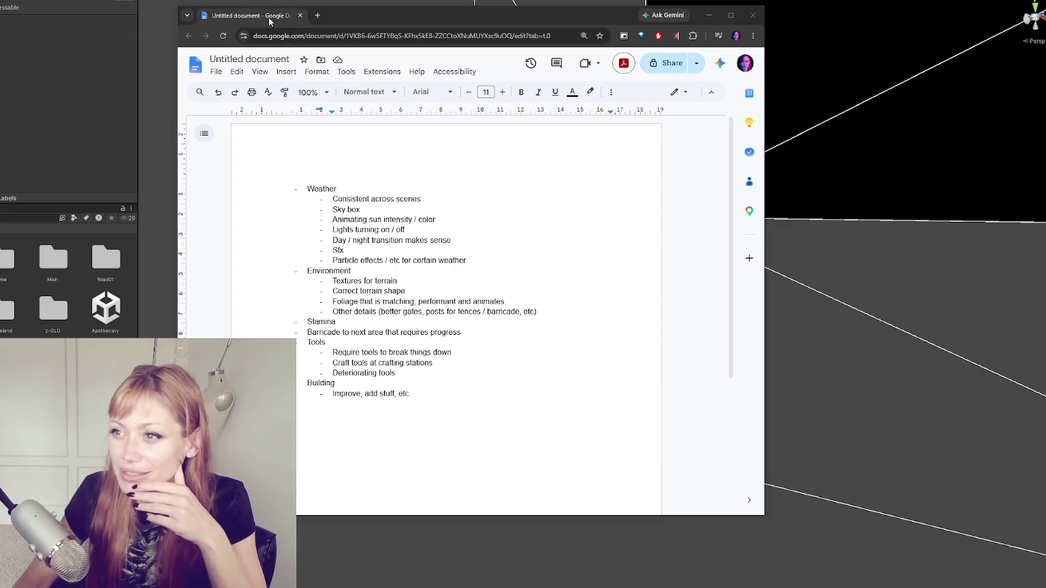
{"action": "key", "text": "alt+Tab"}
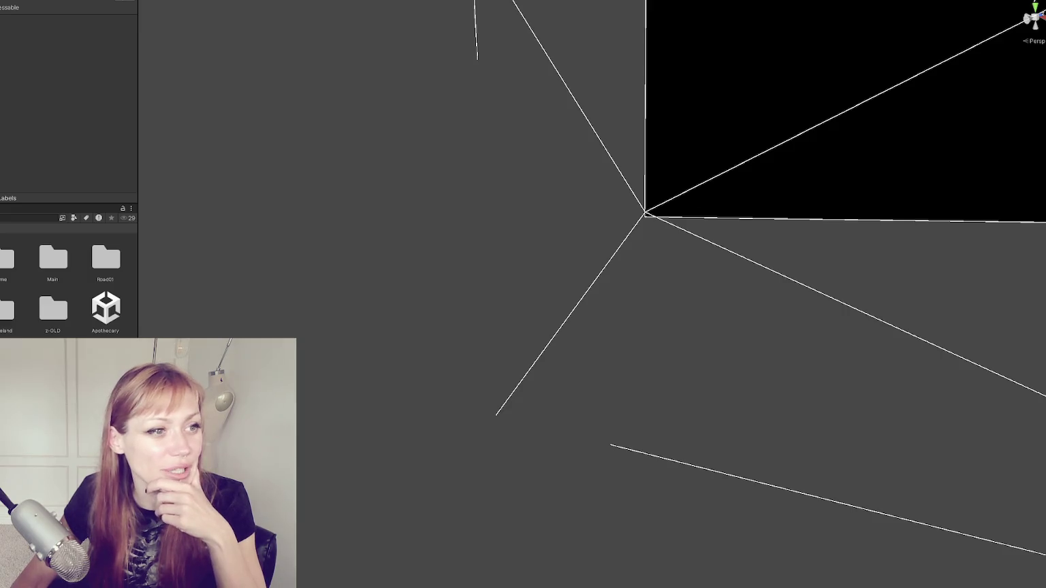
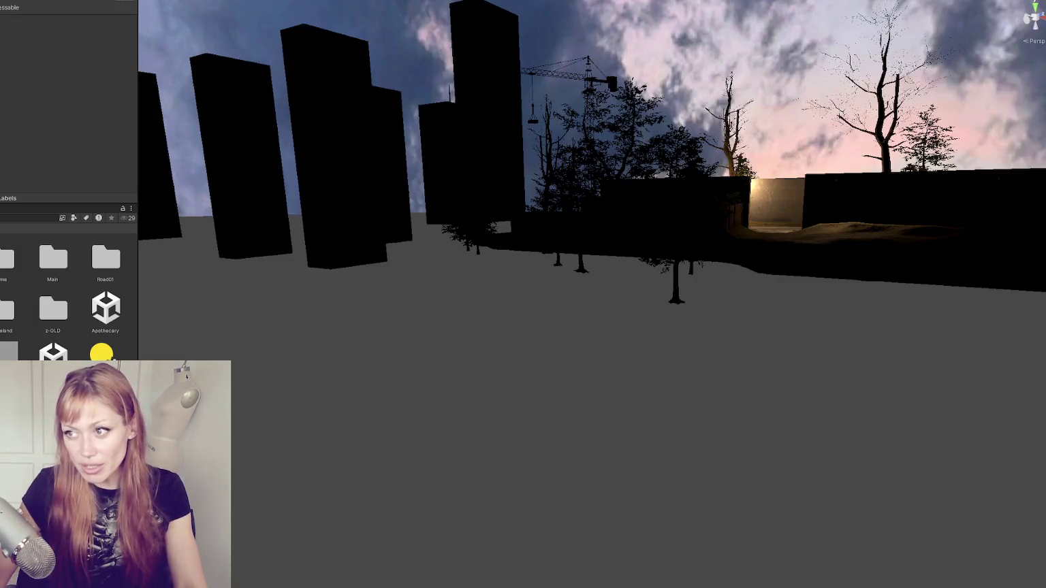
- Delete the Dome 1 sky dome object from the scene
{"action": "left_click", "coordinate": [428, 37]}
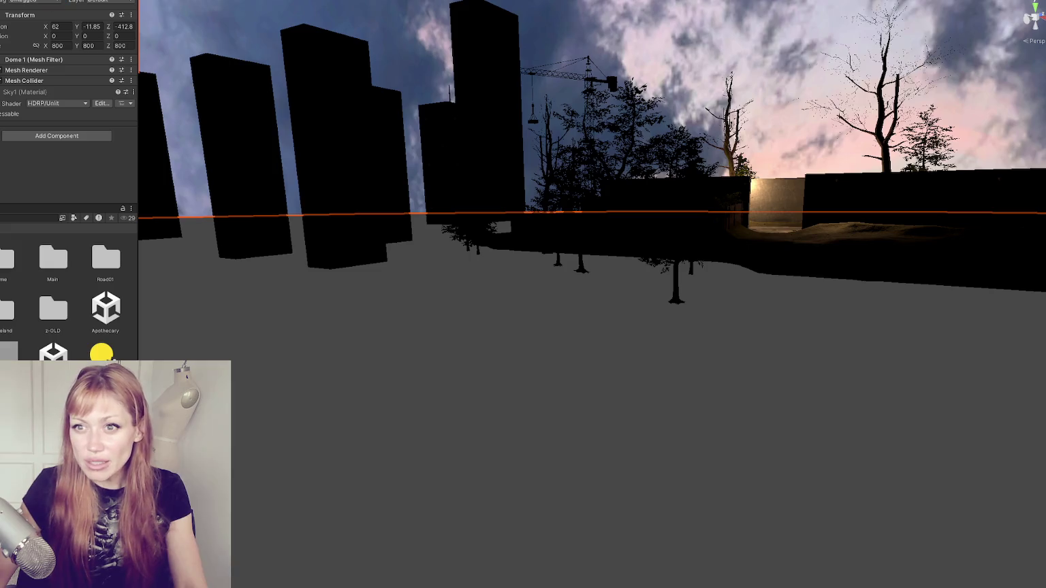
{"action": "key", "text": "Delete"}
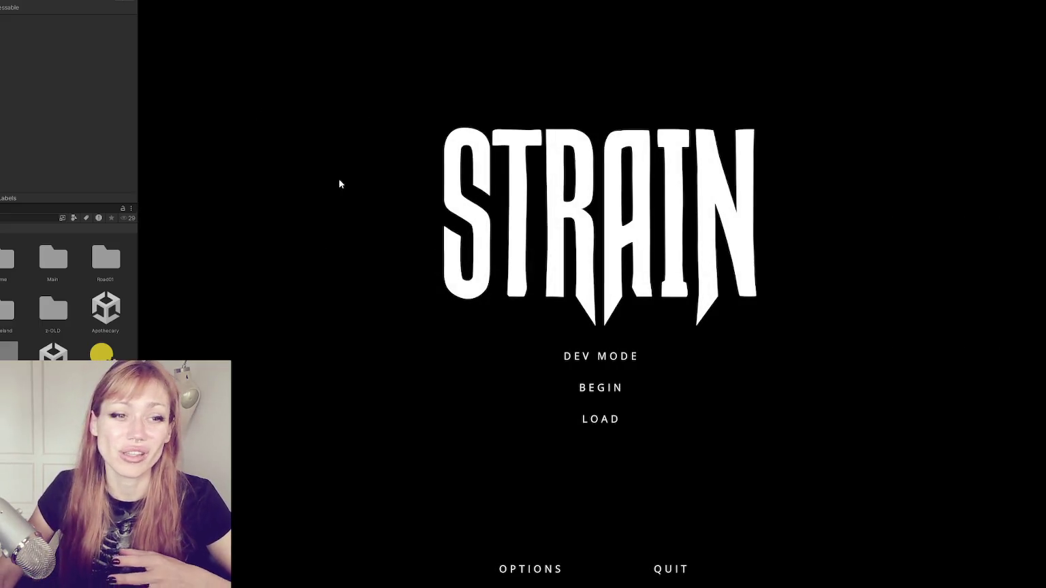
- Widen the Game view and pick BEGIN on the STRAIN title menu
{"action": "left_click_drag", "start_coordinate": [138, 141], "coordinate": [40, 127]}
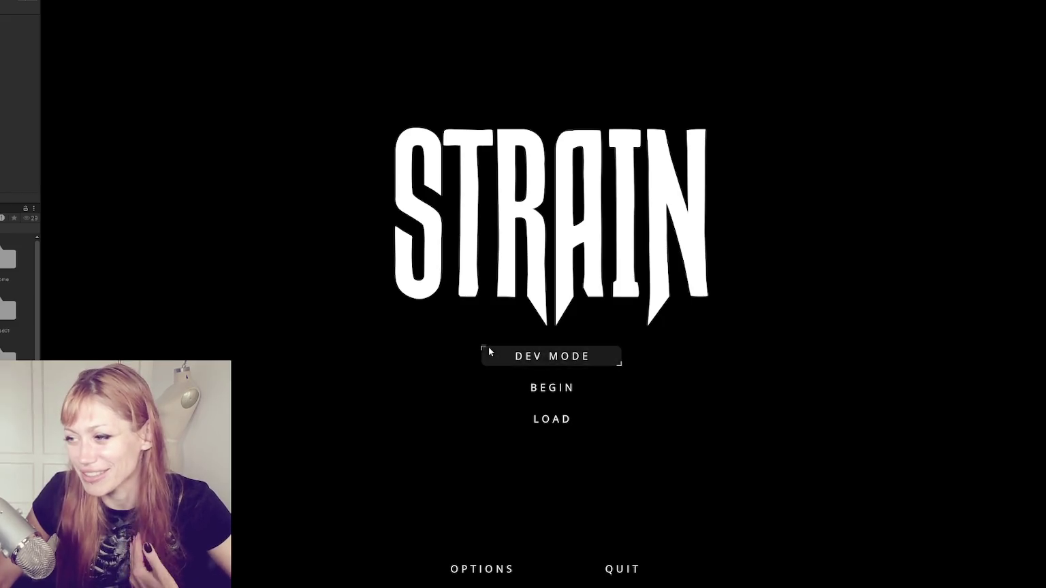
{"action": "key", "text": "Down"}
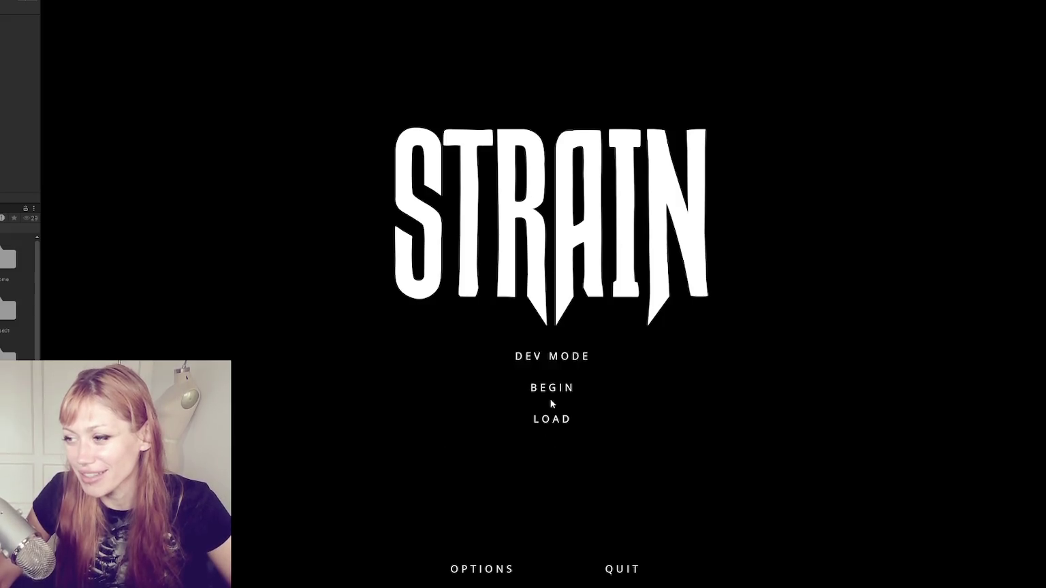
{"action": "left_click", "coordinate": [536, 356]}
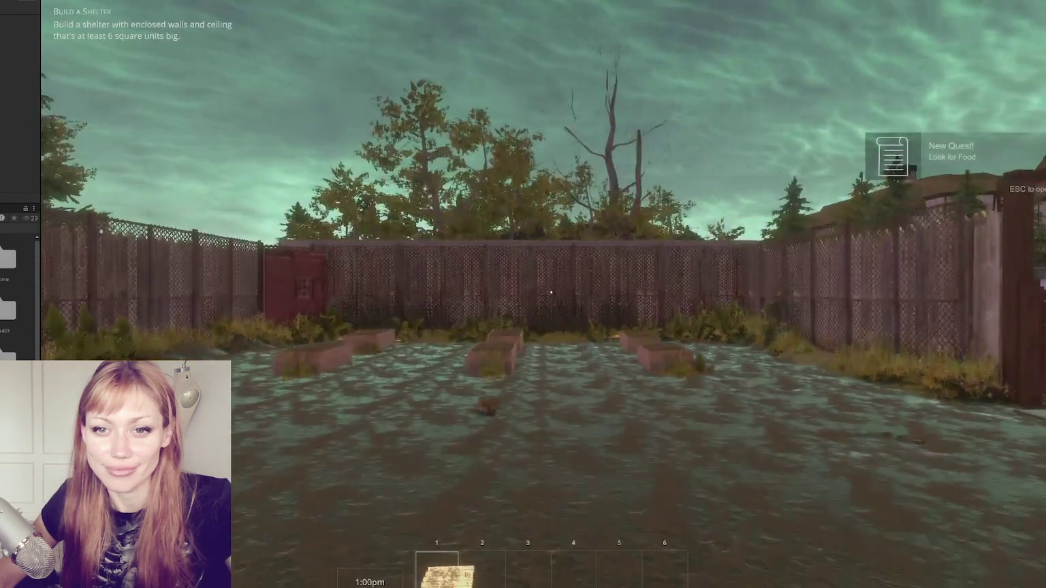
- Walk through the wooden garden gate into the alley, then bring up the pause menu
{"action": "left_click", "coordinate": [531, 287]}
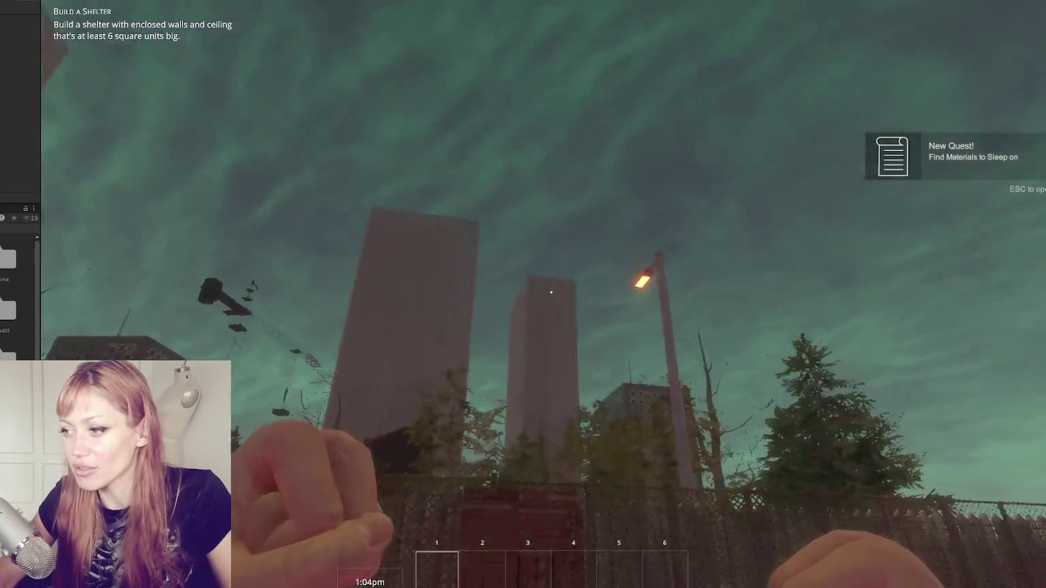
{"action": "key", "text": "v"}
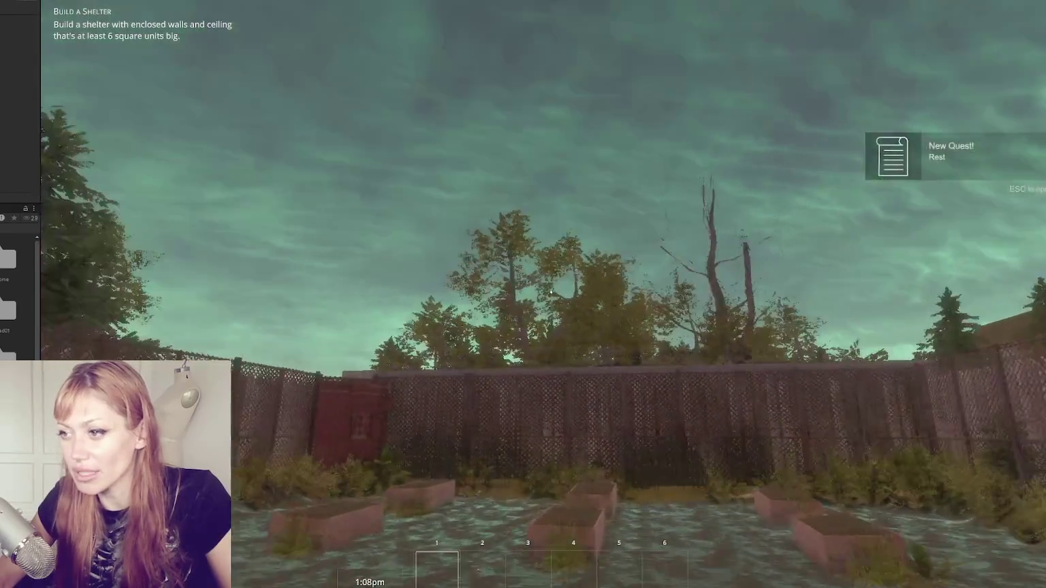
{"action": "key", "text": "w"}
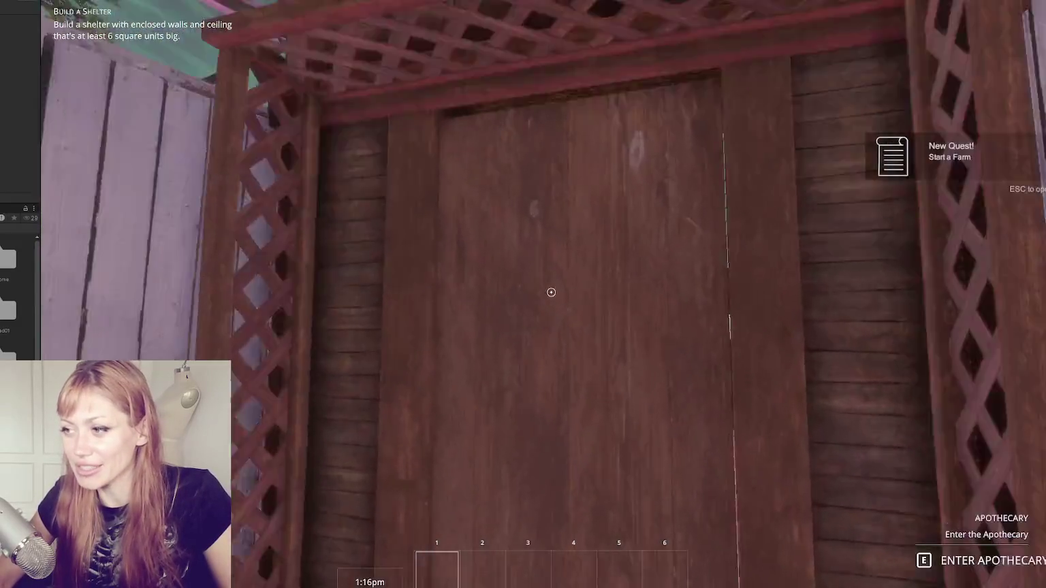
{"action": "key", "text": "e"}
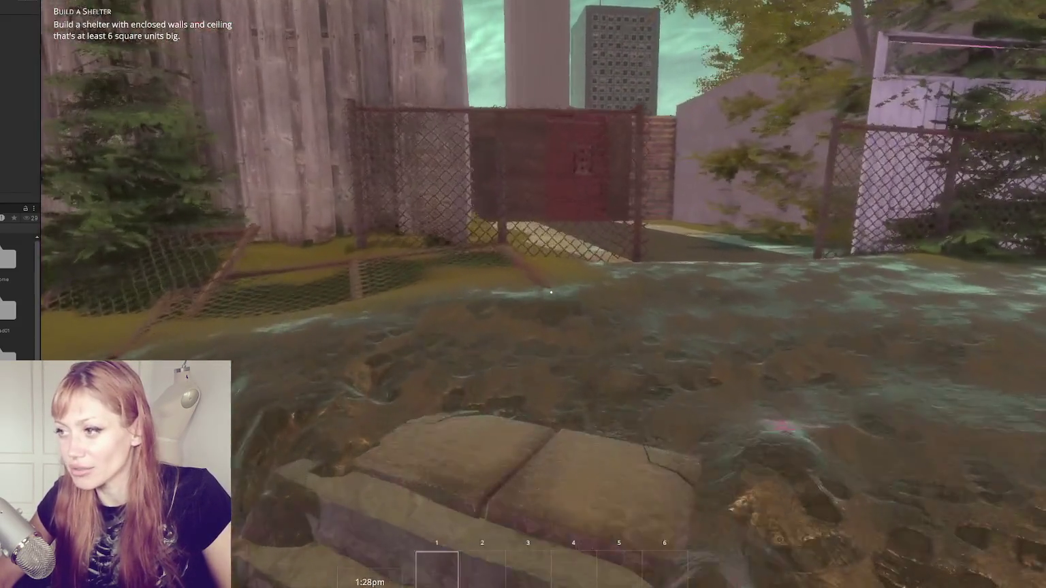
{"action": "key", "text": "w"}
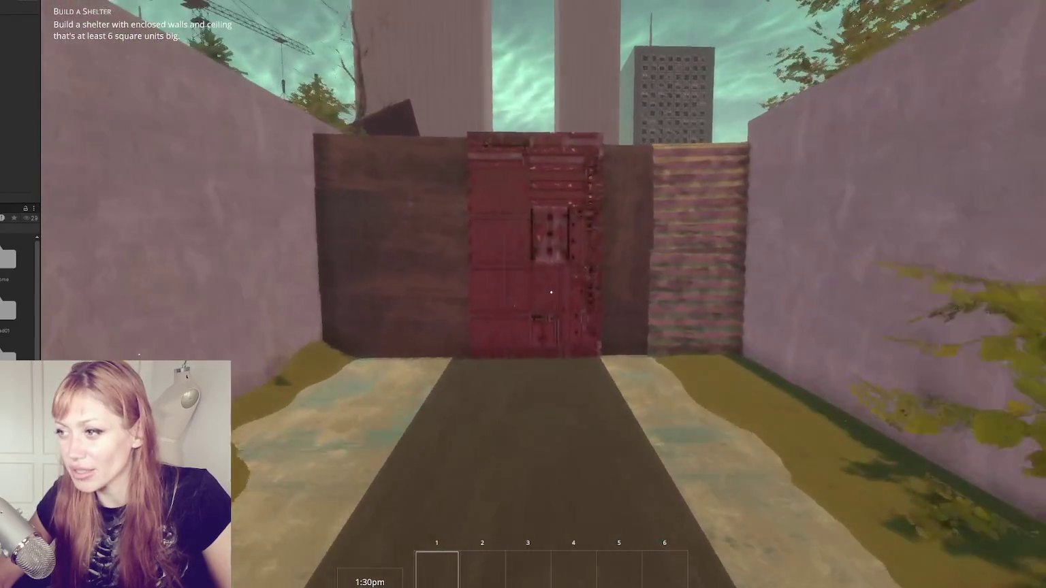
{"action": "key", "text": "w"}
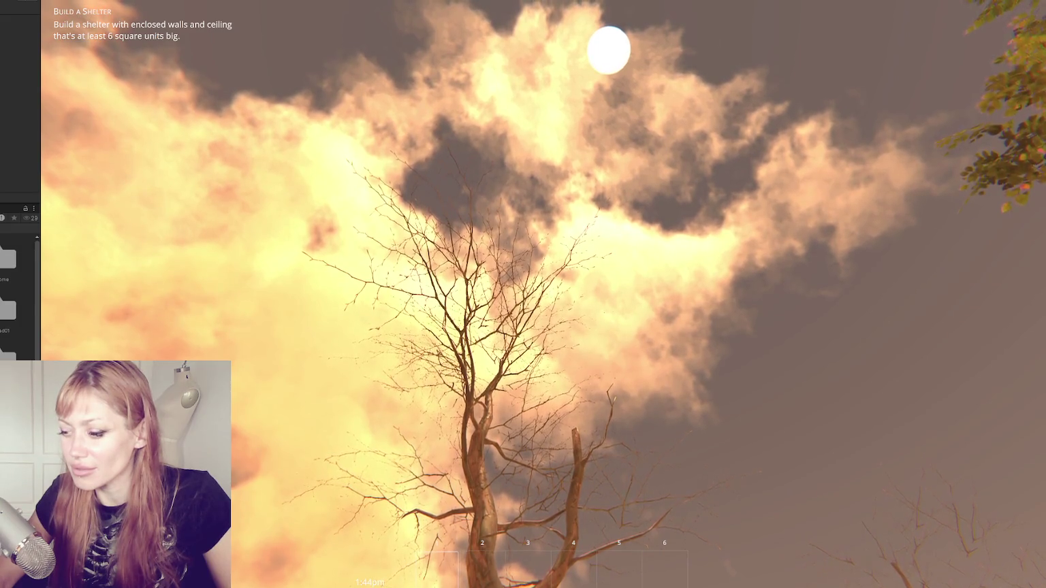
{"action": "key", "text": "Escape"}
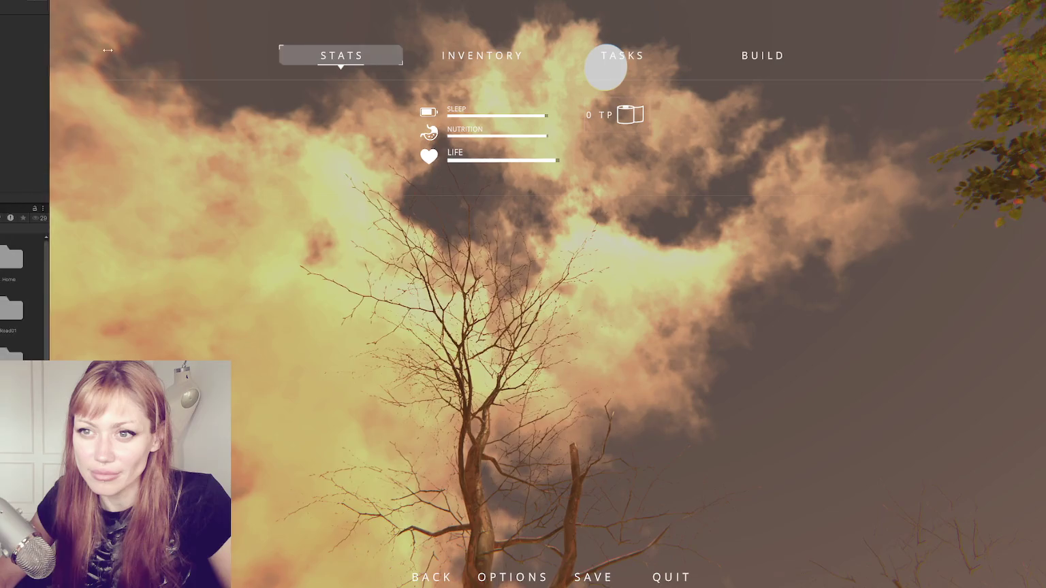
{"action": "left_click_drag", "start_coordinate": [42, 48], "coordinate": [189, 47]}
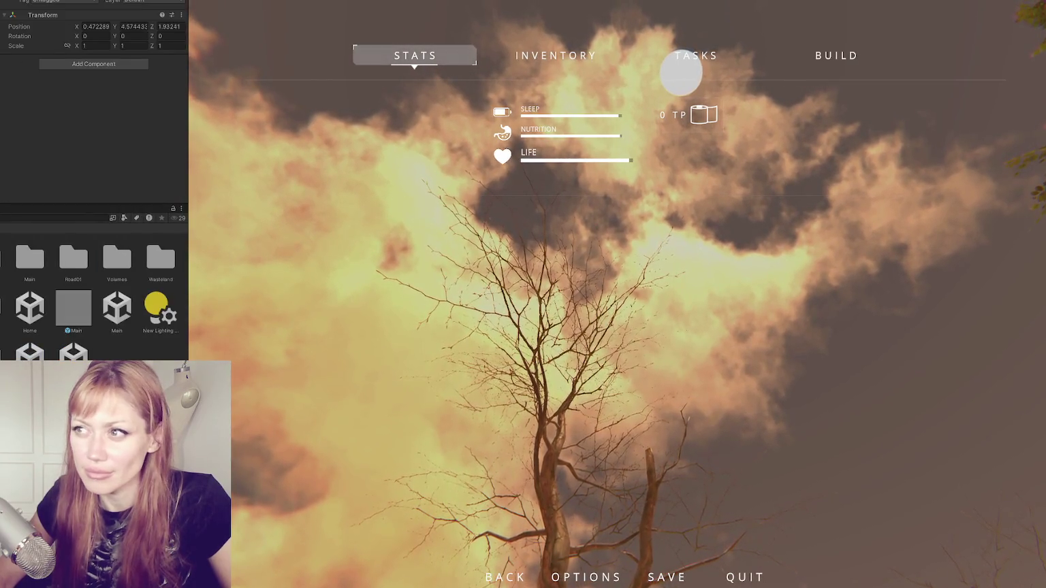
- Exit Play mode and open the Home scene from the Project window
{"action": "key", "text": "ctrl+p"}
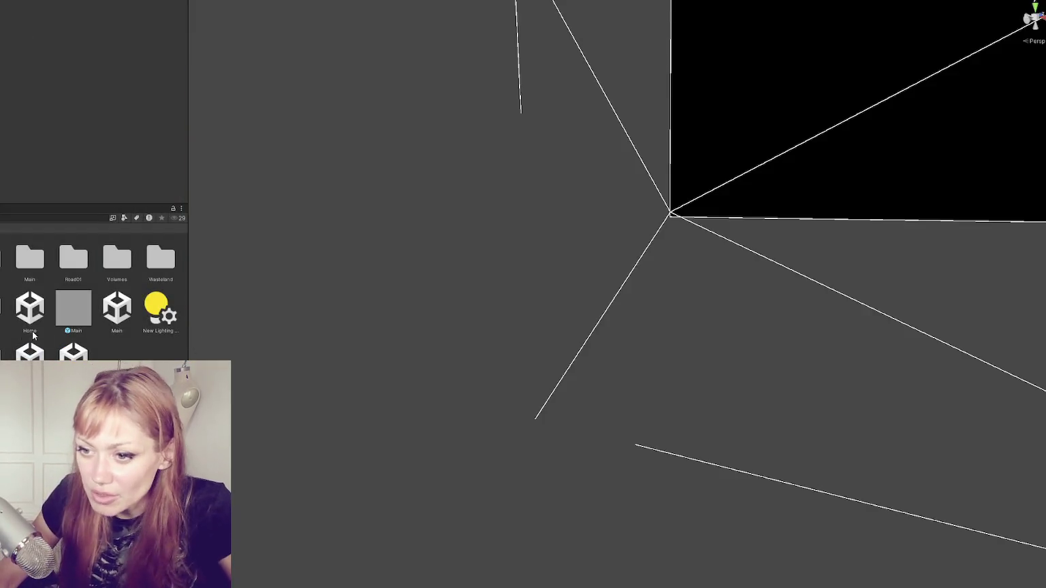
{"action": "left_click", "coordinate": [109, 307]}
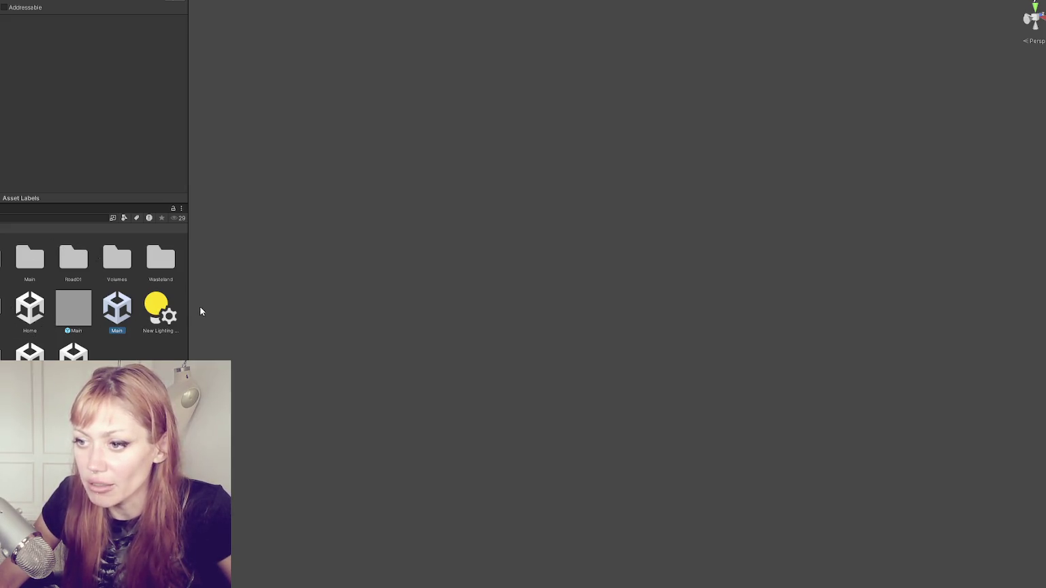
{"action": "right_click", "coordinate": [45, 301]}
{"action": "key", "text": "Escape"}
{"action": "double_click", "coordinate": [24, 338]}
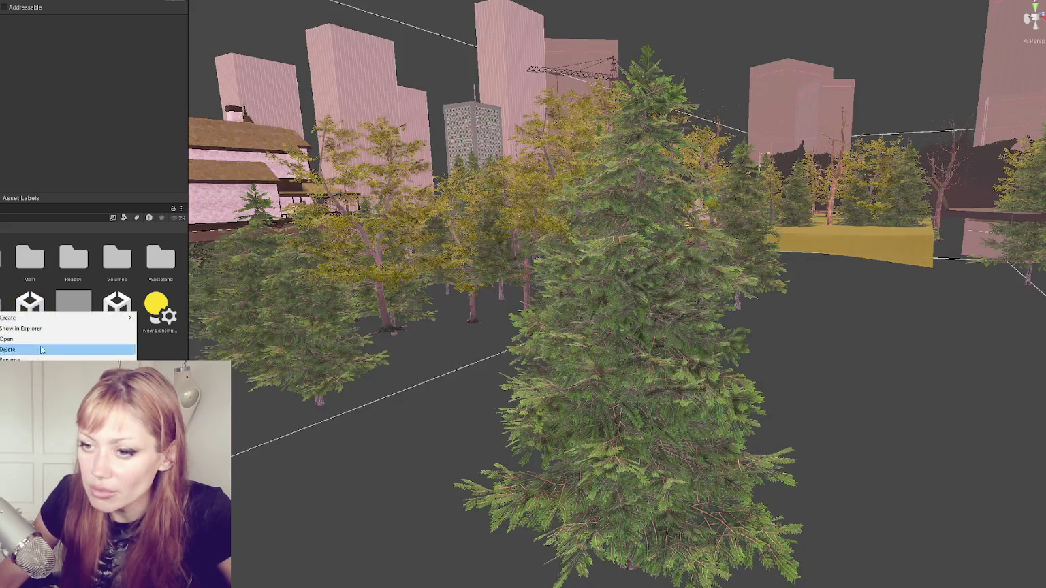
- Add a second scene additively to Home and frame the farm plot and hilltop house
{"action": "right_click", "coordinate": [74, 353]}
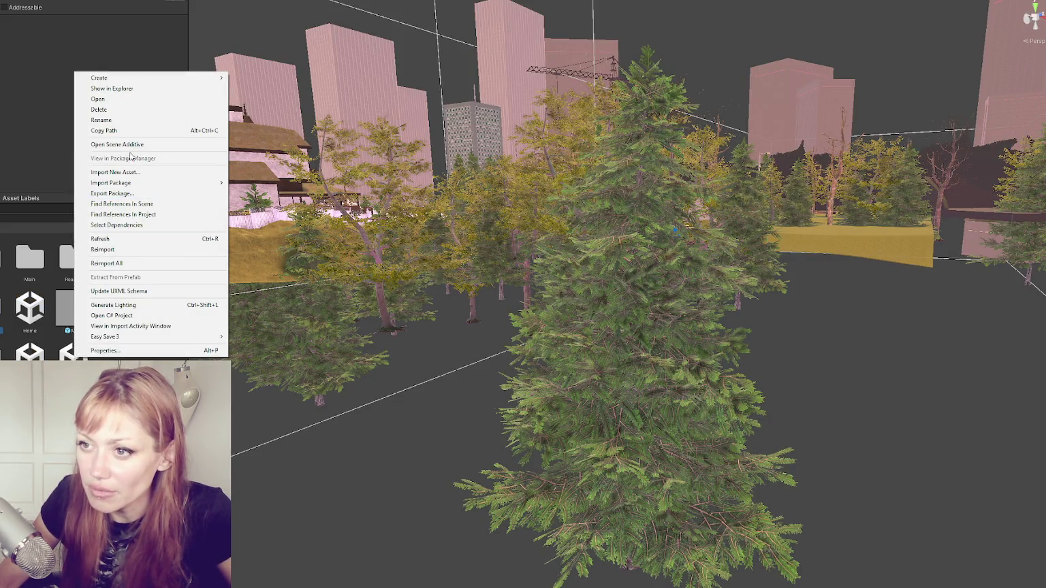
{"action": "left_click", "coordinate": [109, 148]}
{"action": "scroll", "coordinate": [637, 169], "scroll_direction": "down", "scroll_amount": 5}
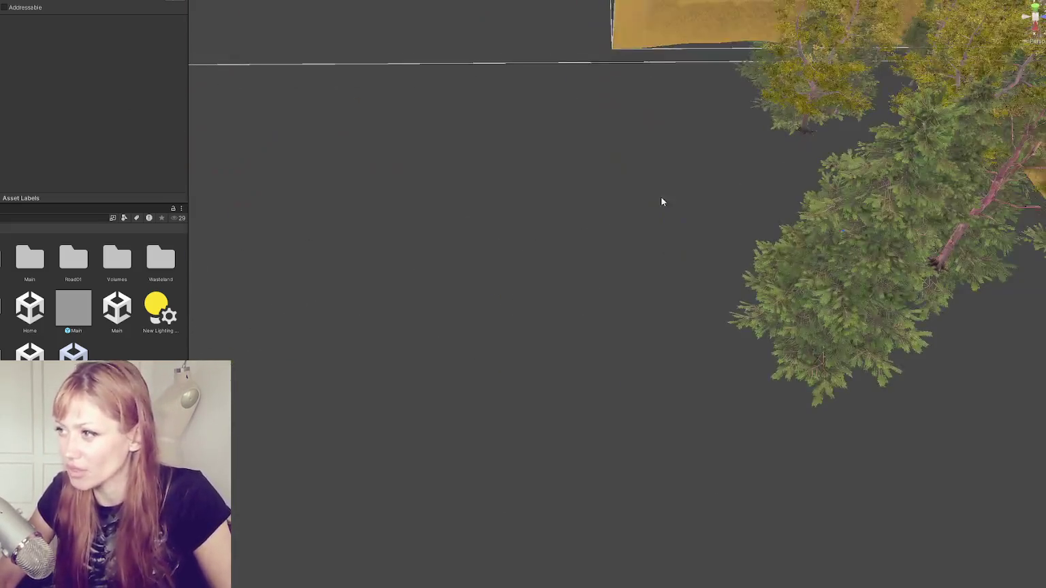
{"action": "scroll", "coordinate": [681, 184], "scroll_direction": "down", "scroll_amount": 10}
{"action": "left_click_drag", "start_coordinate": [729, 168], "coordinate": [544, 228]}
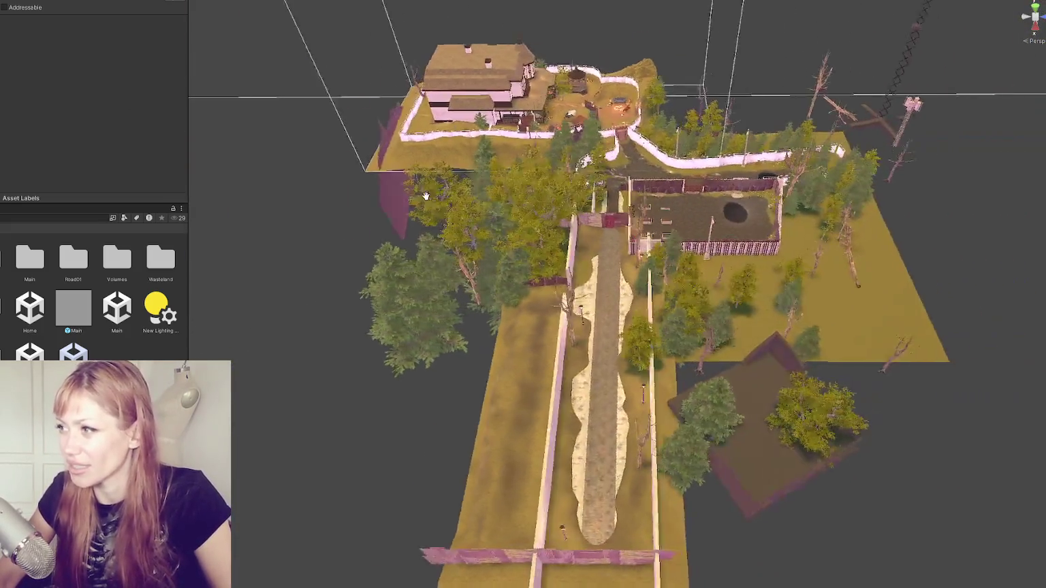
{"action": "scroll", "coordinate": [544, 228], "scroll_direction": "up", "scroll_amount": 10}
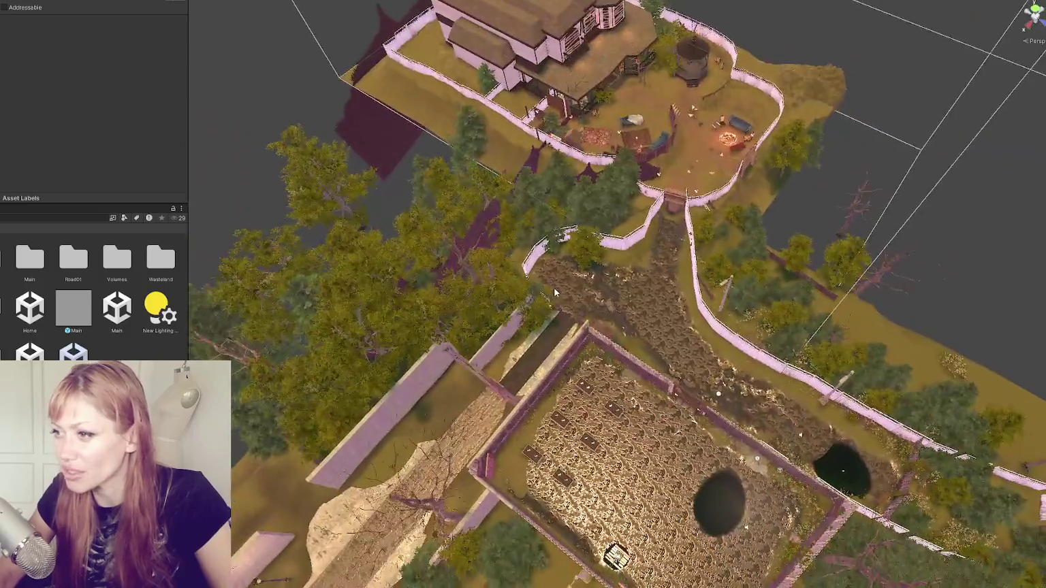
{"action": "left_click_drag", "start_coordinate": [555, 292], "coordinate": [682, 333]}
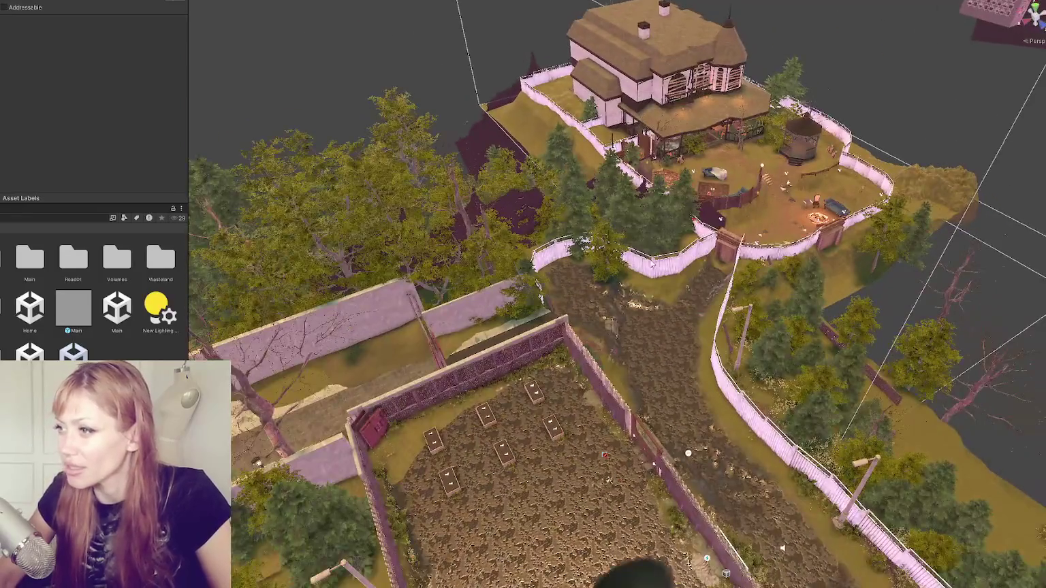
{"action": "scroll", "coordinate": [724, 234], "scroll_direction": "up", "scroll_amount": 2}
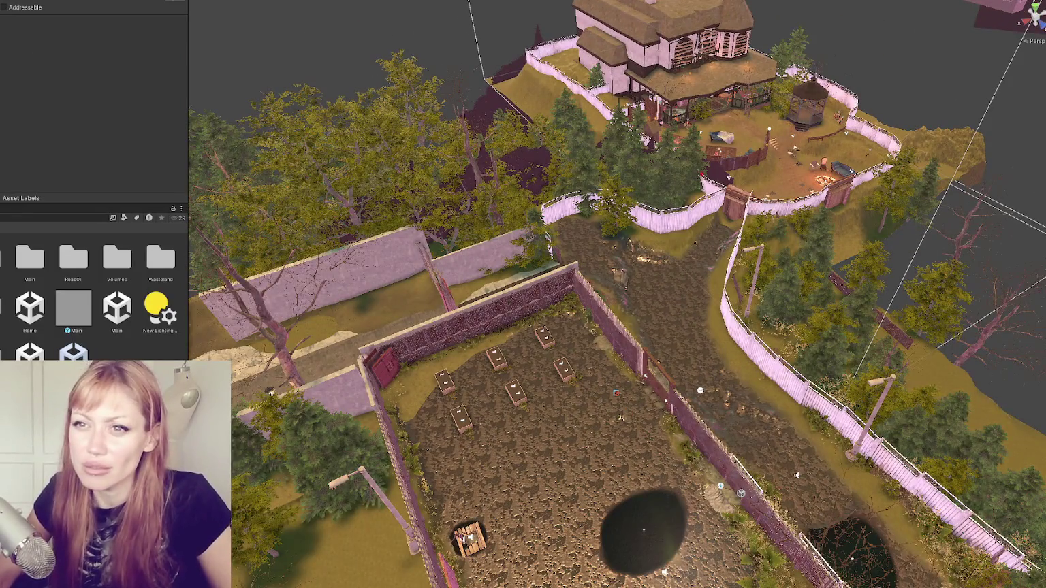
{"action": "left_click", "coordinate": [720, 485]}
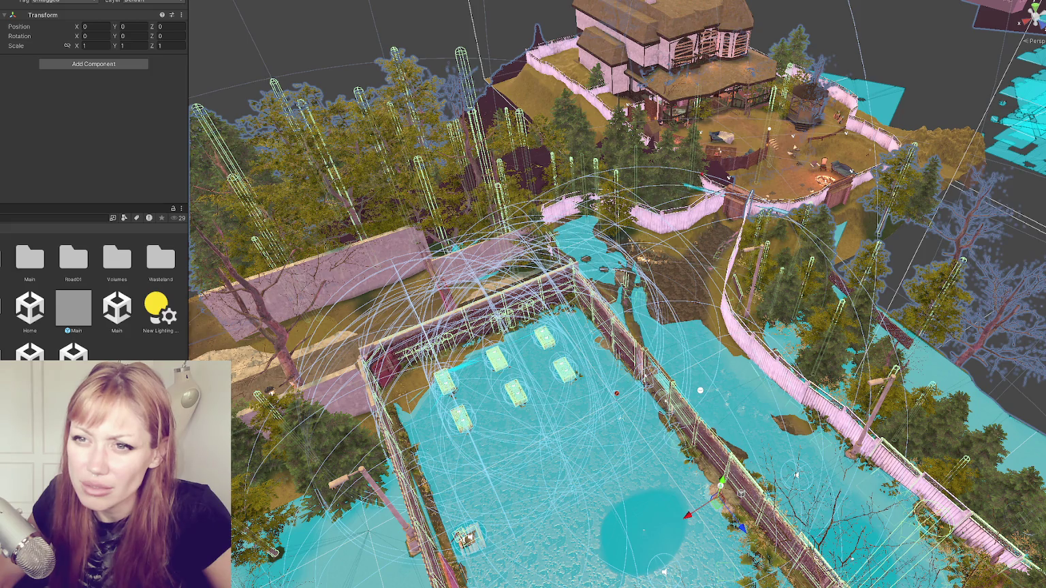
- Select the camera, house, sign and walls, then step through selection history to Home Controls
{"action": "left_click", "coordinate": [616, 393]}
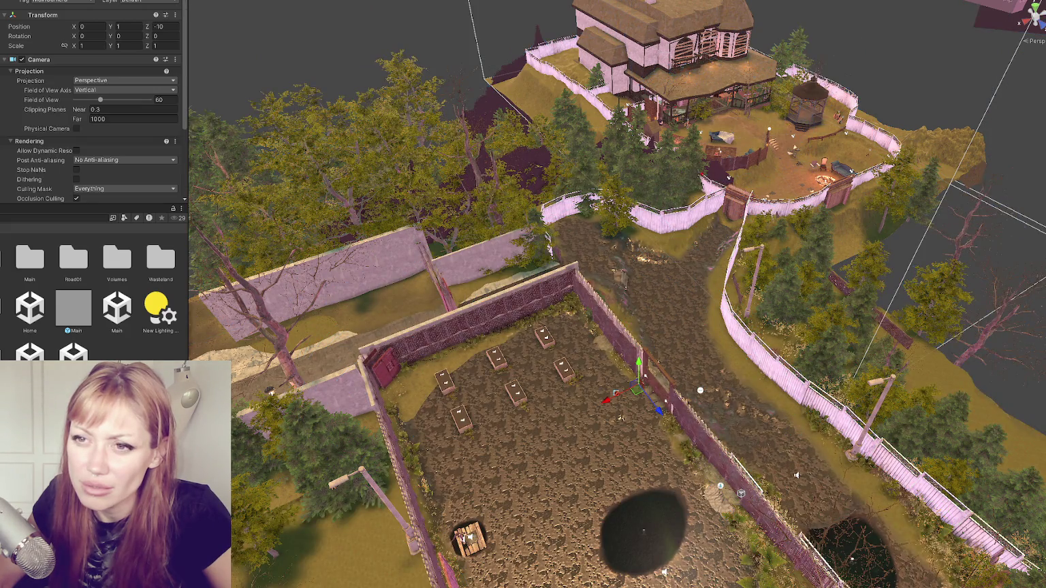
{"action": "left_click", "coordinate": [682, 68]}
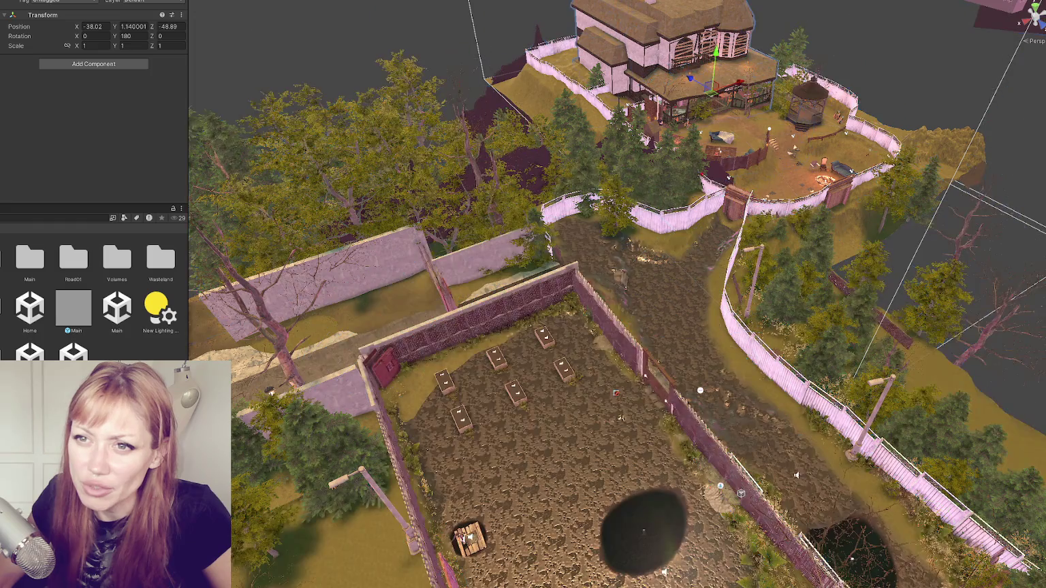
{"action": "left_click", "coordinate": [385, 367], "text": "shift"}
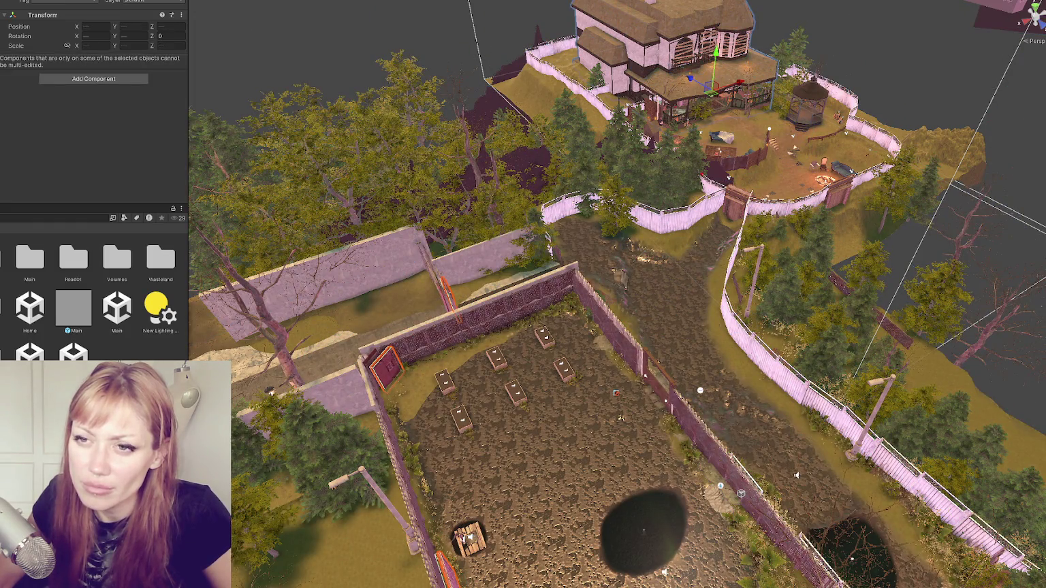
{"action": "left_click", "coordinate": [480, 319], "text": "shift"}
{"action": "left_click", "coordinate": [437, 282], "text": "shift"}
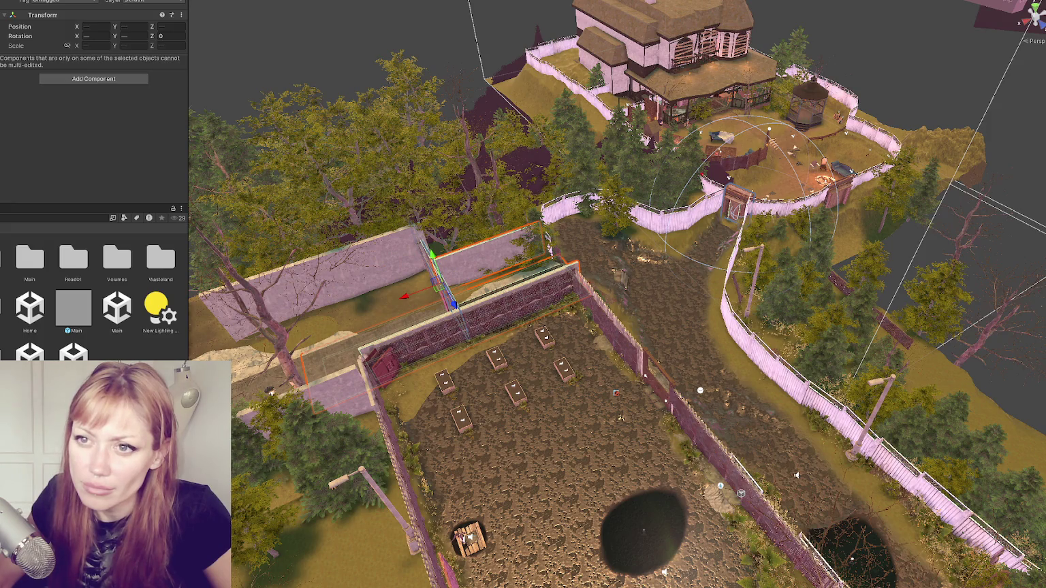
{"action": "key", "text": "ctrl+z"}
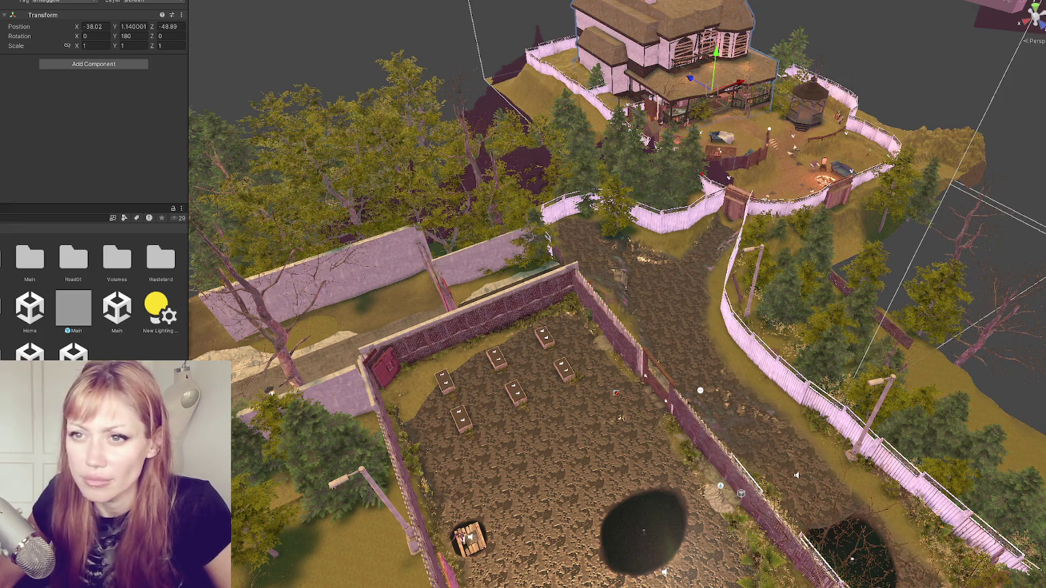
{"action": "key", "text": "ctrl+y"}
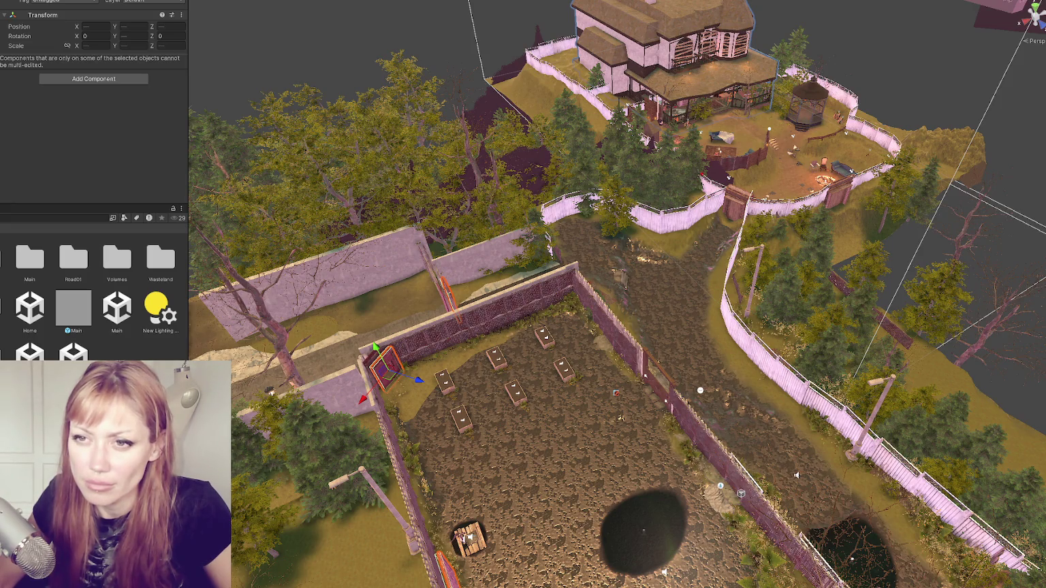
{"action": "key", "text": "ctrl+z"}
{"action": "key", "text": "ctrl+z"}
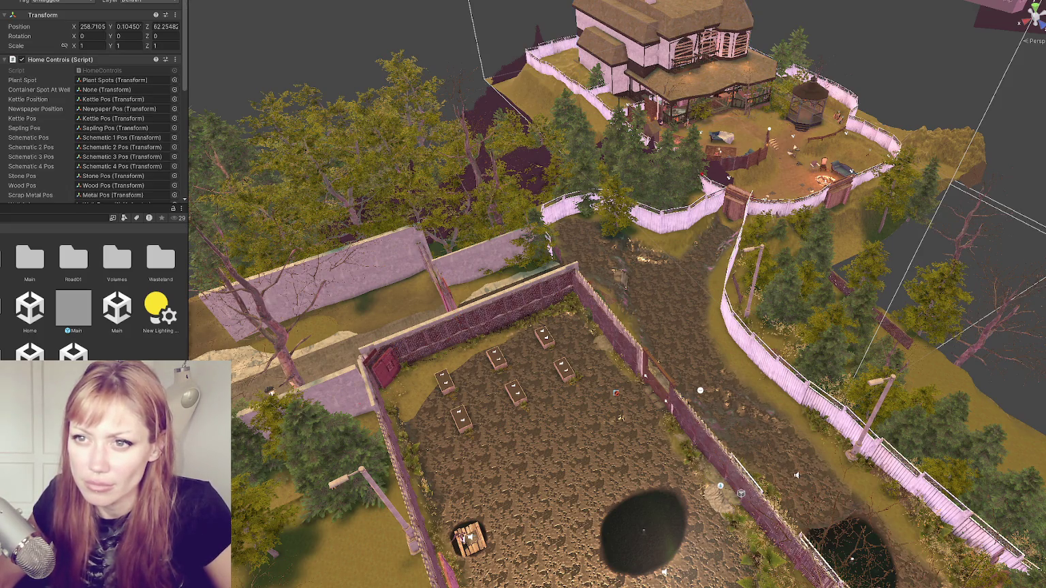
{"action": "key", "text": "ctrl+y"}
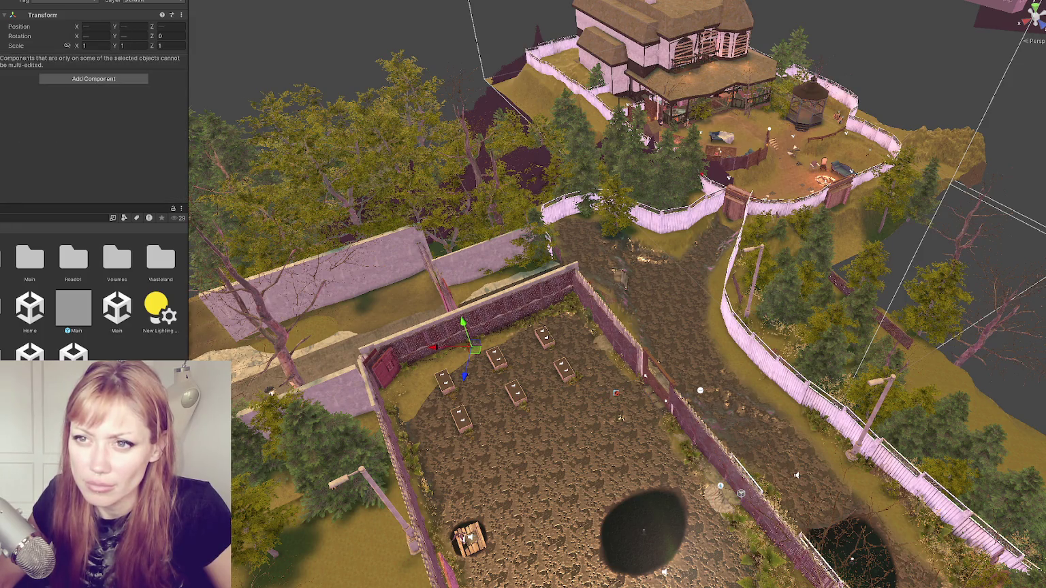
{"action": "key", "text": "ctrl+y"}
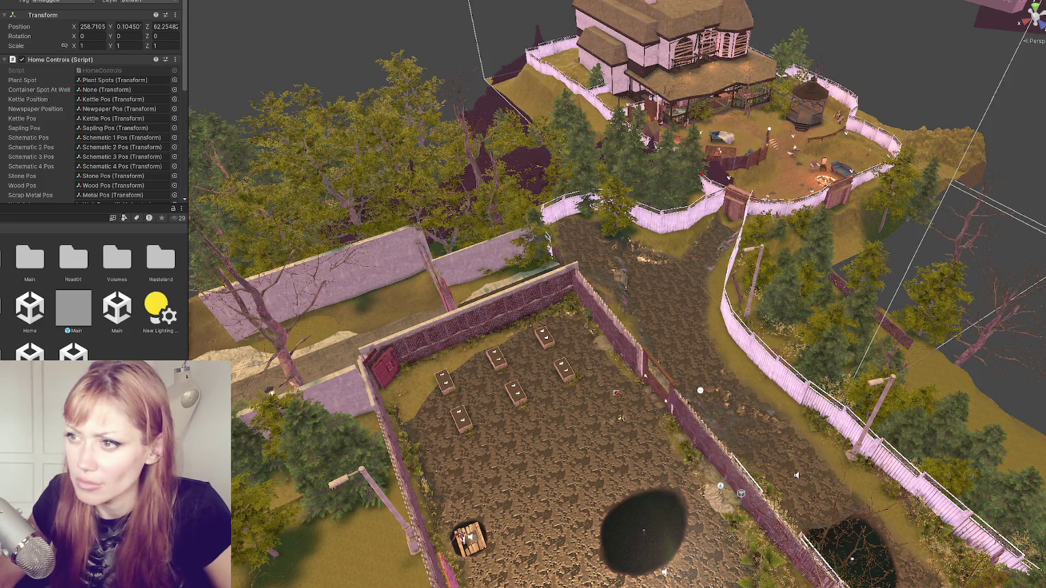
- Expand the All Objects list and ping its Hazy, Overcast and Rainy entries
{"action": "scroll", "coordinate": [72, 62], "scroll_direction": "down", "scroll_amount": 10}
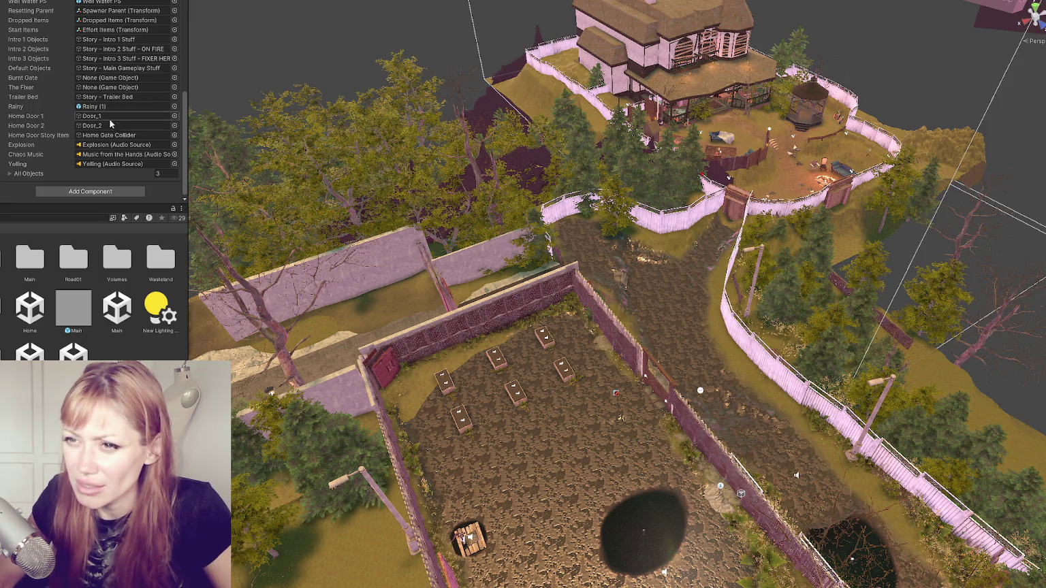
{"action": "left_click", "coordinate": [113, 174]}
{"action": "scroll", "coordinate": [126, 123], "scroll_direction": "down", "scroll_amount": 2}
{"action": "left_click", "coordinate": [97, 140]}
{"action": "left_click", "coordinate": [97, 151]}
{"action": "left_click", "coordinate": [97, 161]}
{"action": "left_click", "coordinate": [721, 486]}
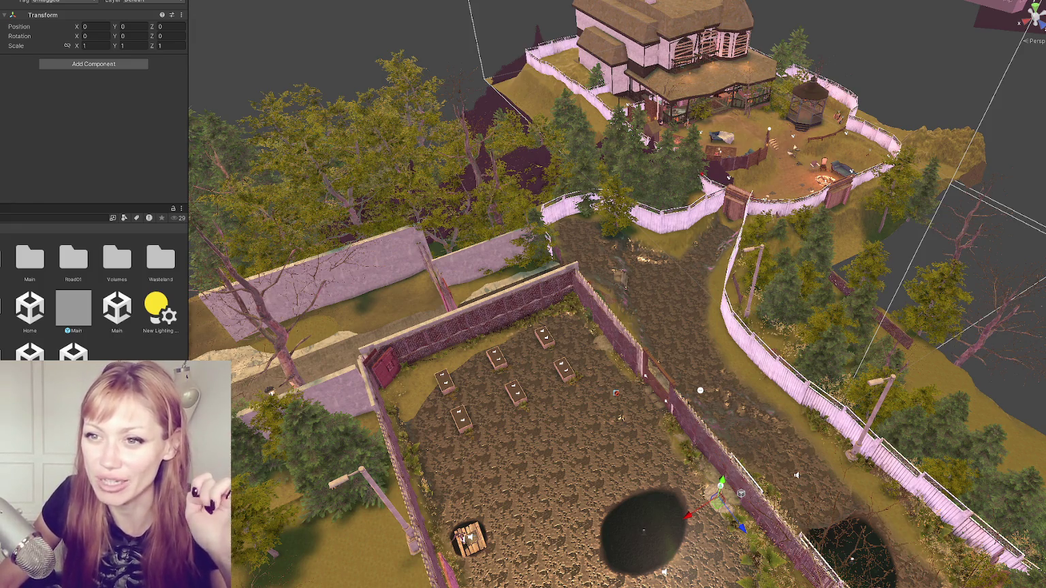
- Compare the Hazy Night and Hazy volumes and collapse Hazy's Exposure override
{"action": "left_click", "coordinate": [720, 485]}
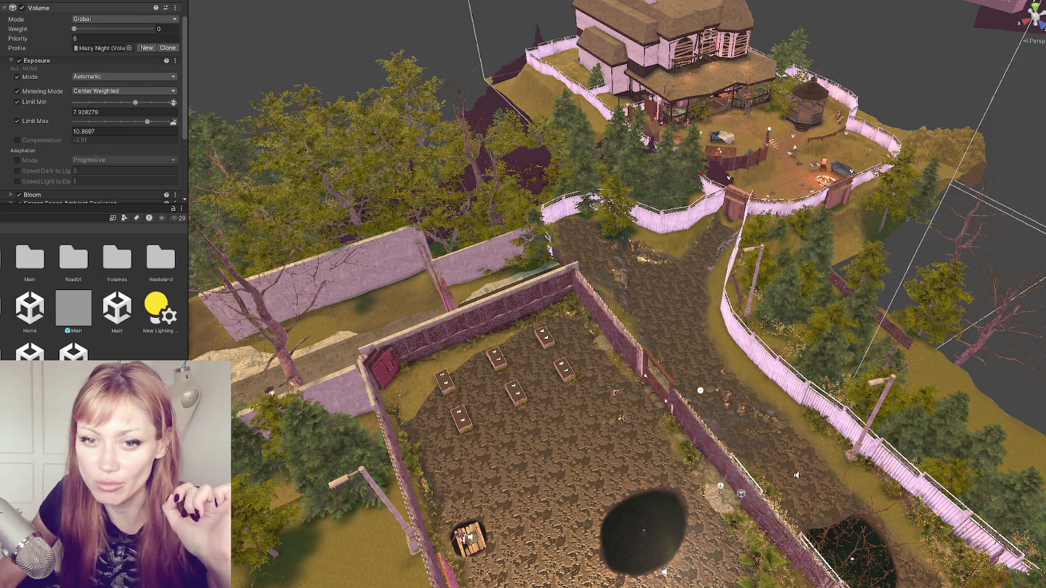
{"action": "left_click", "coordinate": [720, 486]}
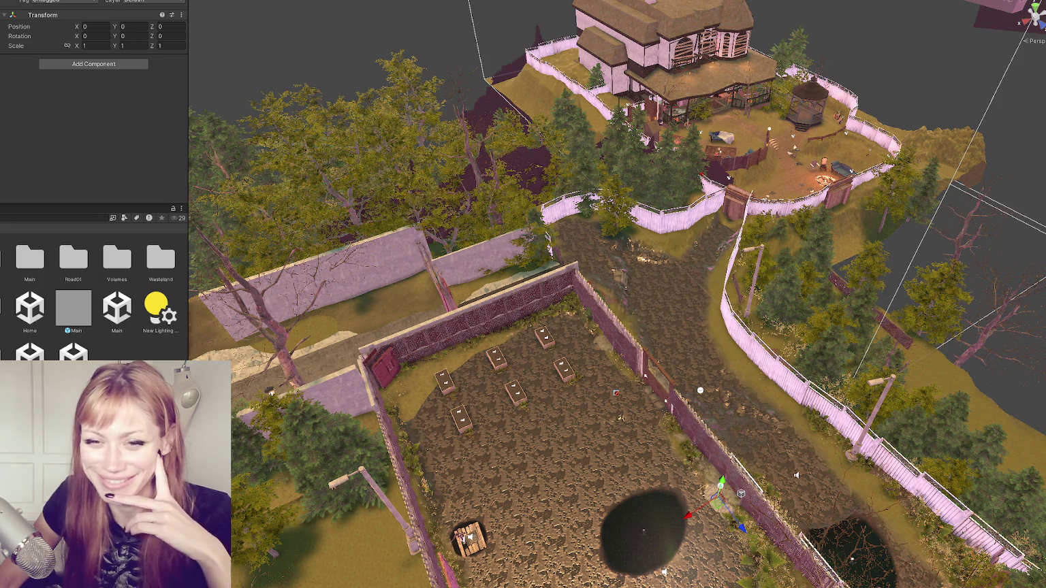
{"action": "left_click", "coordinate": [721, 485]}
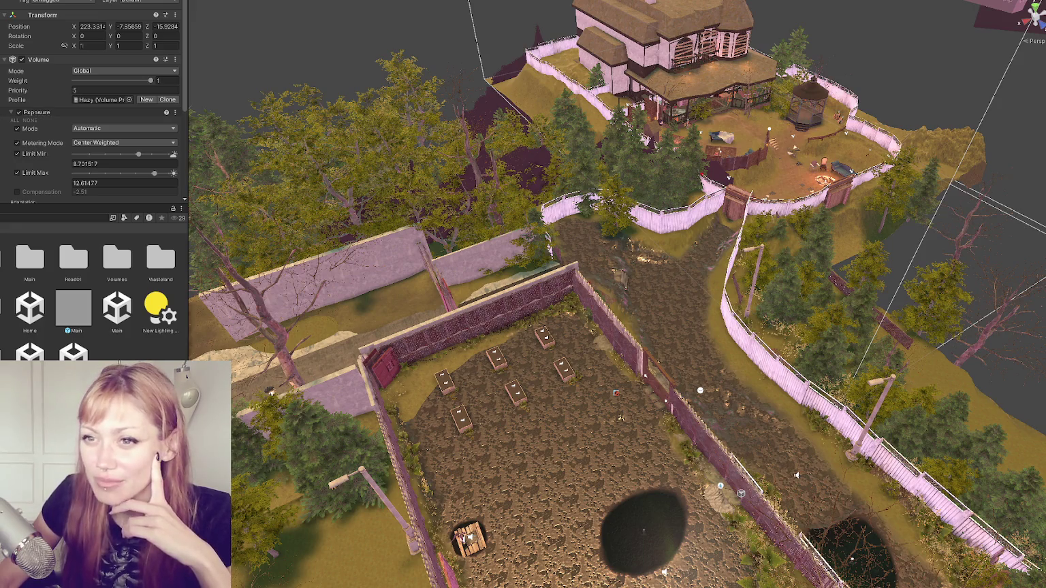
{"action": "scroll", "coordinate": [105, 56], "scroll_direction": "down", "scroll_amount": 5}
{"action": "scroll", "coordinate": [101, 52], "scroll_direction": "up", "scroll_amount": 5}
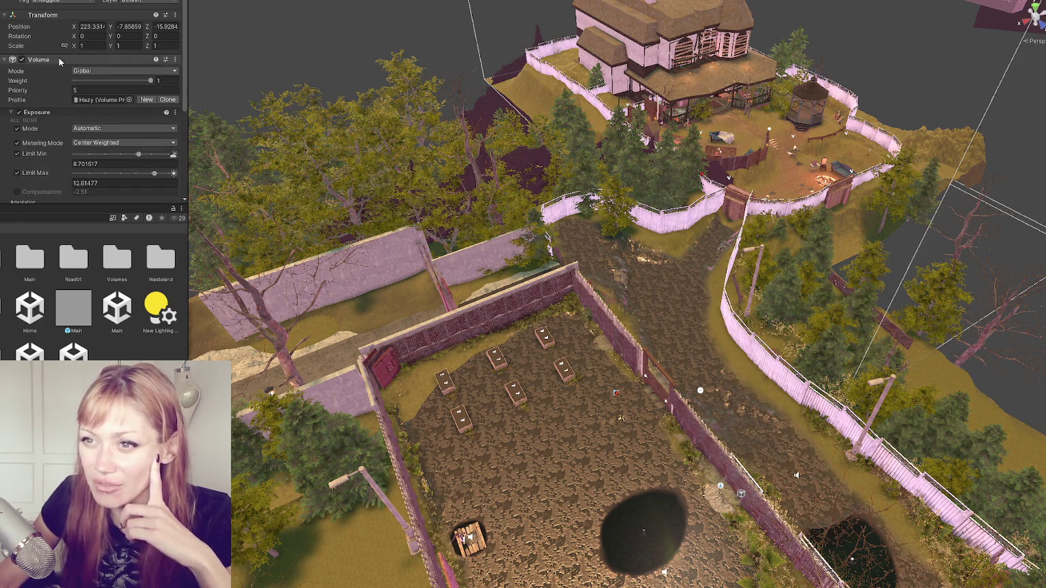
{"action": "scroll", "coordinate": [62, 113], "scroll_direction": "down", "scroll_amount": 3}
{"action": "left_click", "coordinate": [56, 36]}
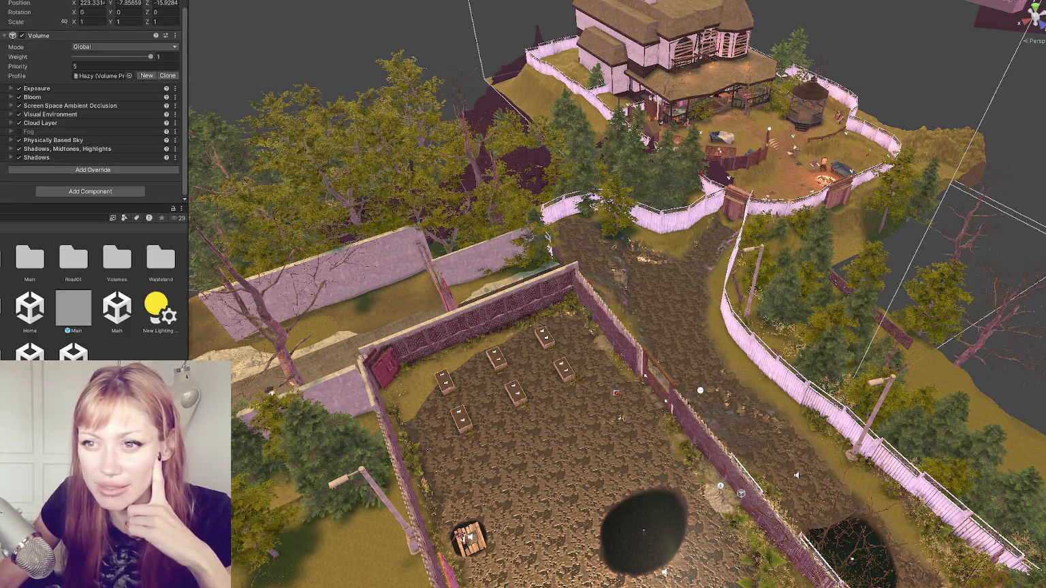
- Cycle between the Hazy, Hazy Night and origin objects, orbit to the garden's far side
{"action": "key", "text": "Down"}
{"action": "key", "text": "Down"}
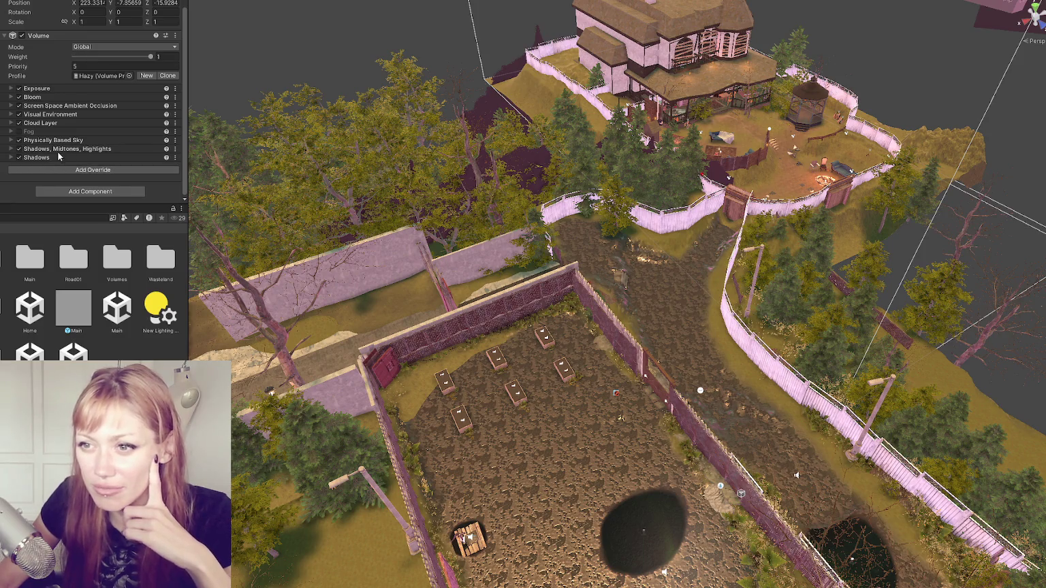
{"action": "key", "text": "Up"}
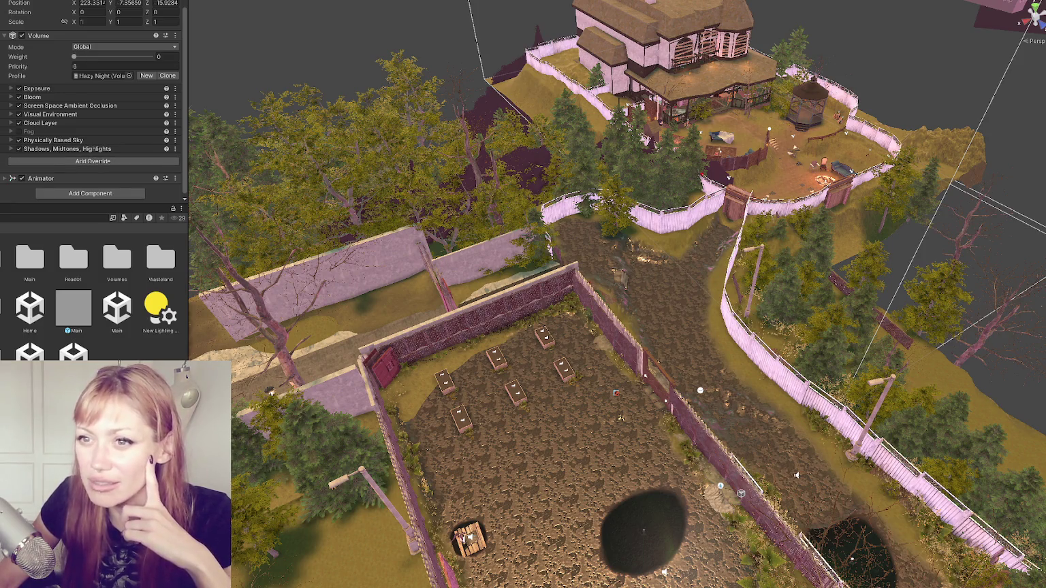
{"action": "key", "text": "Up"}
{"action": "key", "text": "Down"}
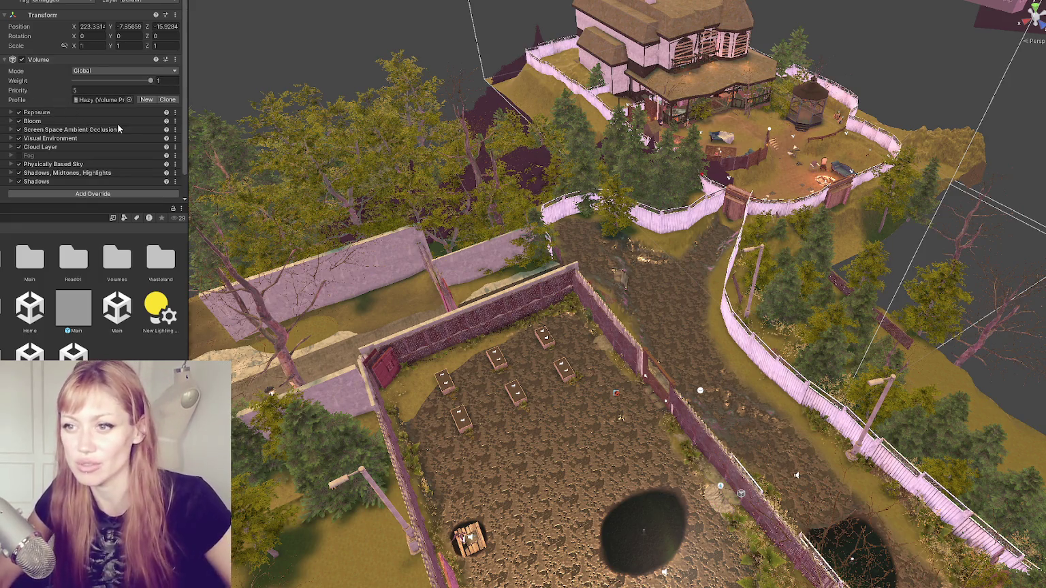
{"action": "scroll", "coordinate": [116, 122], "scroll_direction": "down", "scroll_amount": 1}
{"action": "mouse_move", "coordinate": [213, 130]}
{"action": "left_mouse_down"}
{"action": "mouse_move", "coordinate": [579, 155]}
{"action": "mouse_move", "coordinate": [357, 161]}
{"action": "mouse_move", "coordinate": [666, 107]}
{"action": "mouse_move", "coordinate": [450, 224]}
{"action": "mouse_move", "coordinate": [637, 158]}
{"action": "mouse_move", "coordinate": [638, 78]}
{"action": "mouse_move", "coordinate": [627, 113]}
{"action": "mouse_move", "coordinate": [600, 79]}
{"action": "left_mouse_up"}
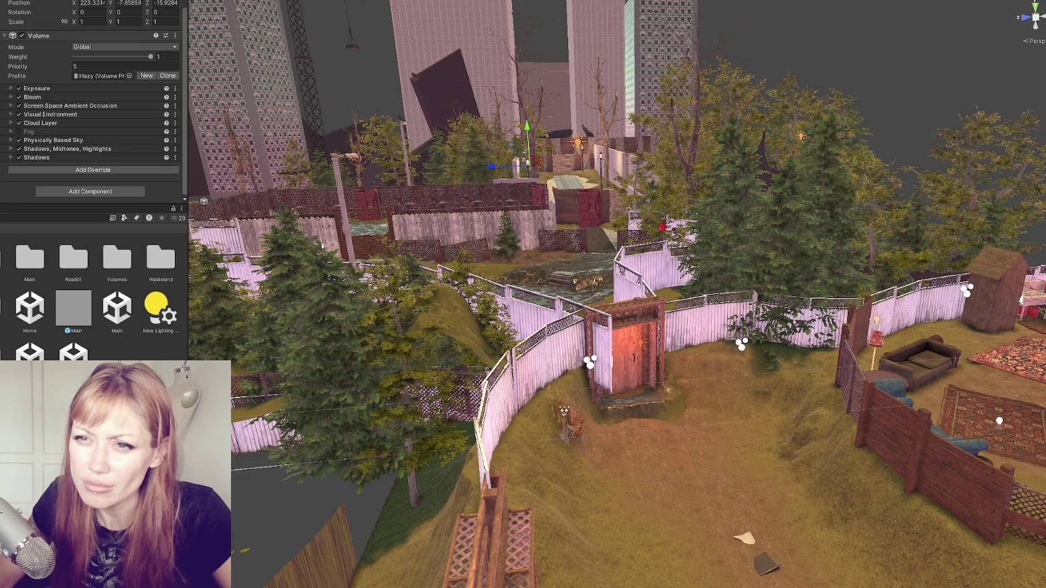
{"action": "key", "text": "Down"}
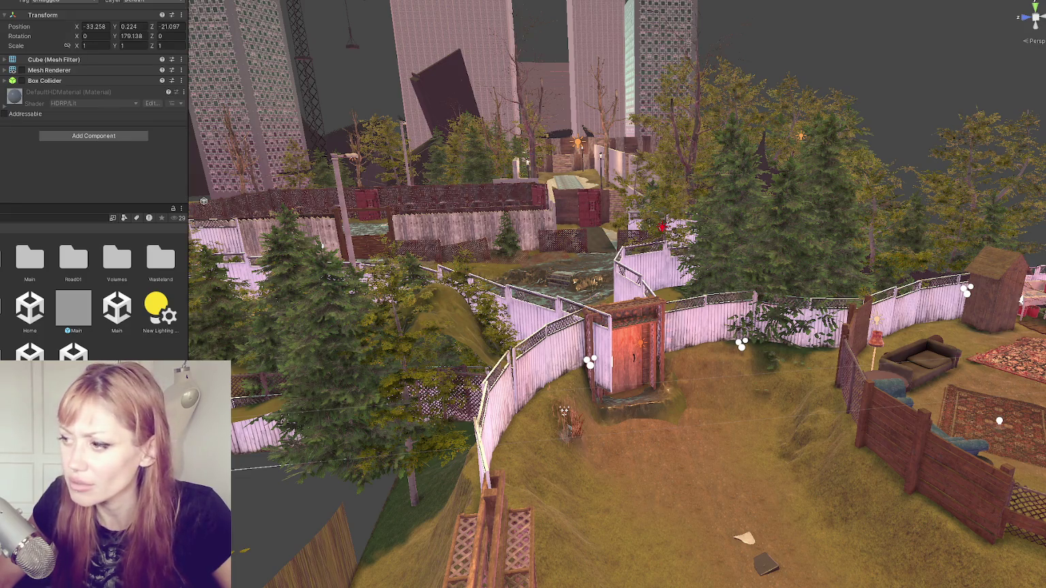
- Frame the cube at the outhouse door and toggle its Mesh Renderer off and on
{"action": "key", "text": "f"}
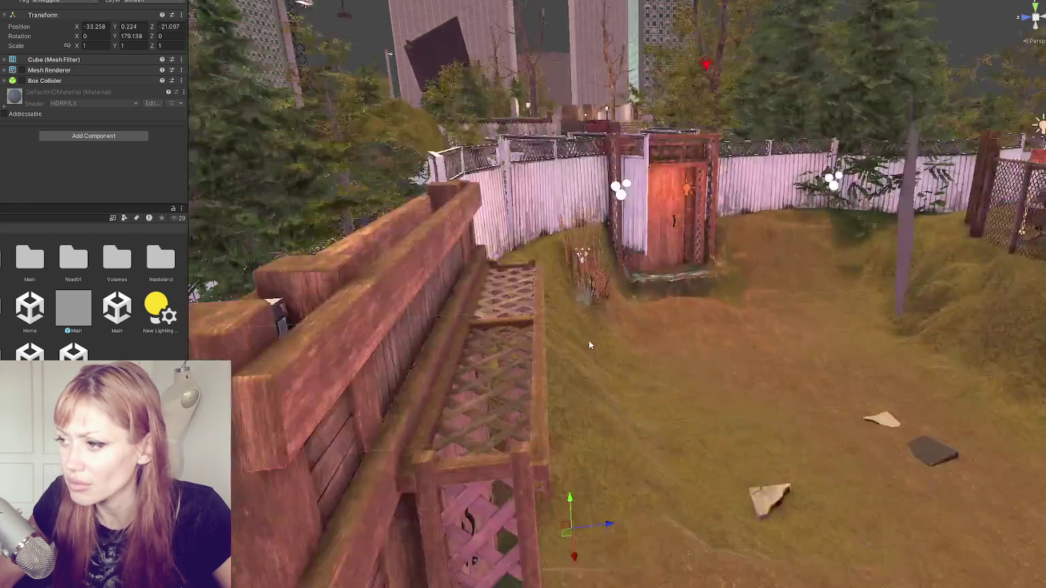
{"action": "key", "text": "Down"}
{"action": "key", "text": "f"}
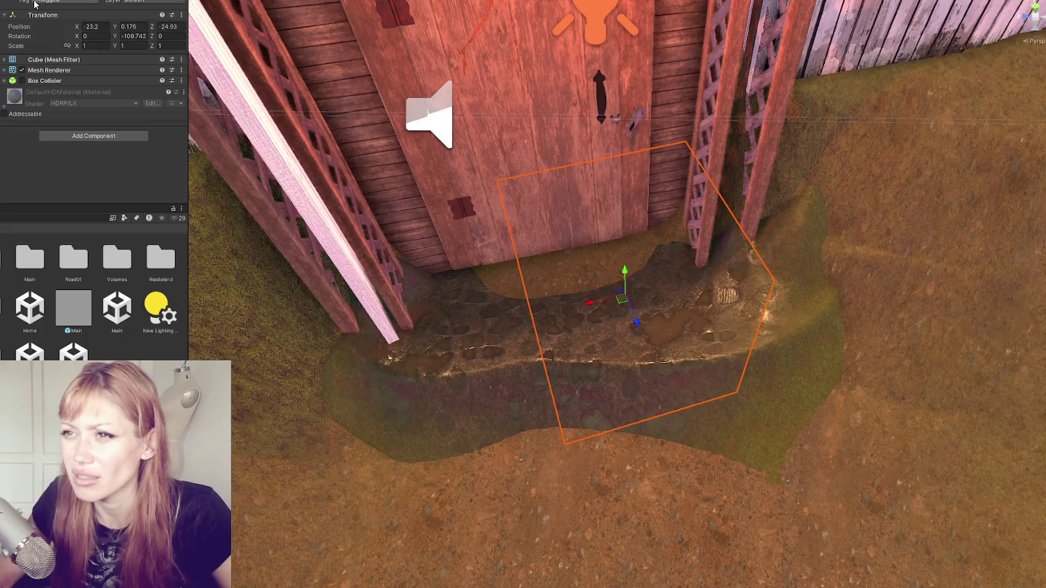
{"action": "left_click", "coordinate": [22, 70]}
{"action": "left_click", "coordinate": [22, 71]}
- Orbit around the doorstep, exit Play mode, and switch the cube's rendering off
{"action": "mouse_move", "coordinate": [477, 224]}
{"action": "left_mouse_down"}
{"action": "mouse_move", "coordinate": [626, 220]}
{"action": "mouse_move", "coordinate": [545, 212]}
{"action": "mouse_move", "coordinate": [603, 196]}
{"action": "mouse_move", "coordinate": [544, 204]}
{"action": "mouse_move", "coordinate": [586, 193]}
{"action": "mouse_move", "coordinate": [200, 152]}
{"action": "mouse_move", "coordinate": [468, 263]}
{"action": "mouse_move", "coordinate": [397, 194]}
{"action": "mouse_move", "coordinate": [545, 205]}
{"action": "mouse_move", "coordinate": [409, 241]}
{"action": "mouse_move", "coordinate": [681, 183]}
{"action": "mouse_move", "coordinate": [369, 59]}
{"action": "mouse_move", "coordinate": [275, 139]}
{"action": "mouse_move", "coordinate": [352, 197]}
{"action": "left_mouse_up"}
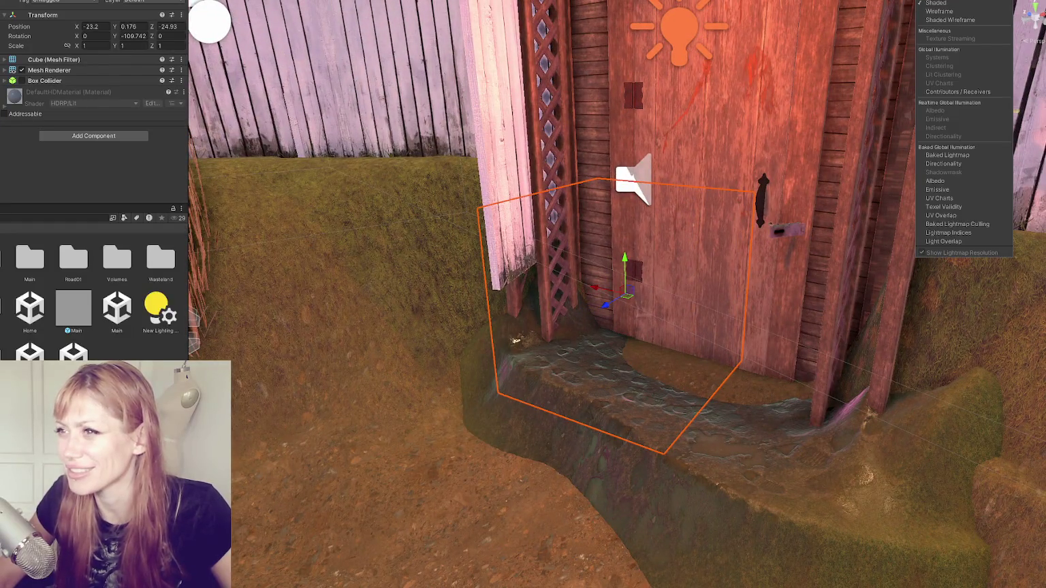
{"action": "left_click", "coordinate": [906, 4]}
{"action": "mouse_move", "coordinate": [677, 209]}
{"action": "left_mouse_down"}
{"action": "mouse_move", "coordinate": [749, 218]}
{"action": "mouse_move", "coordinate": [668, 225]}
{"action": "left_mouse_up"}
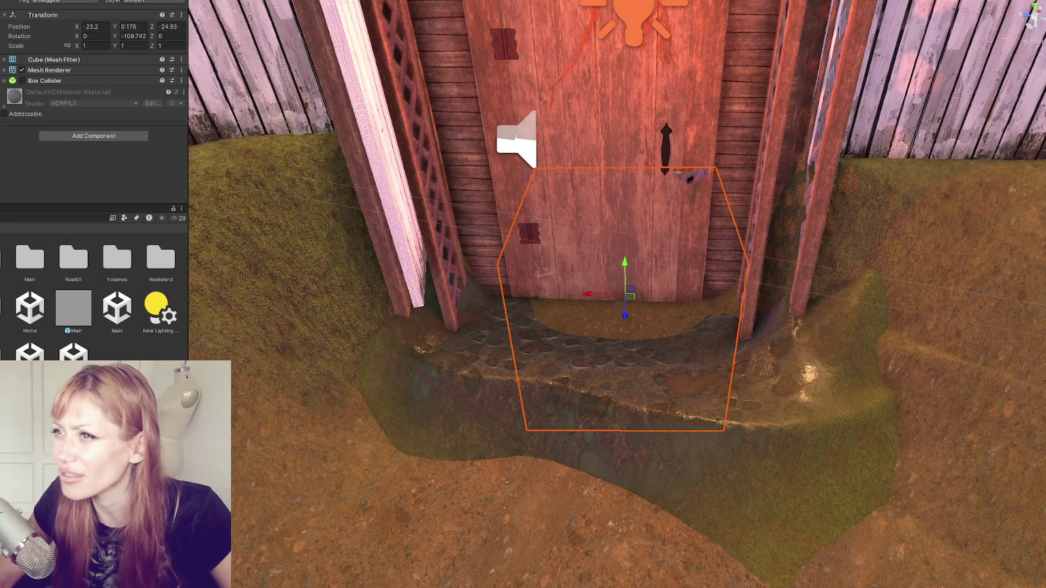
{"action": "key", "text": "ctrl+p"}
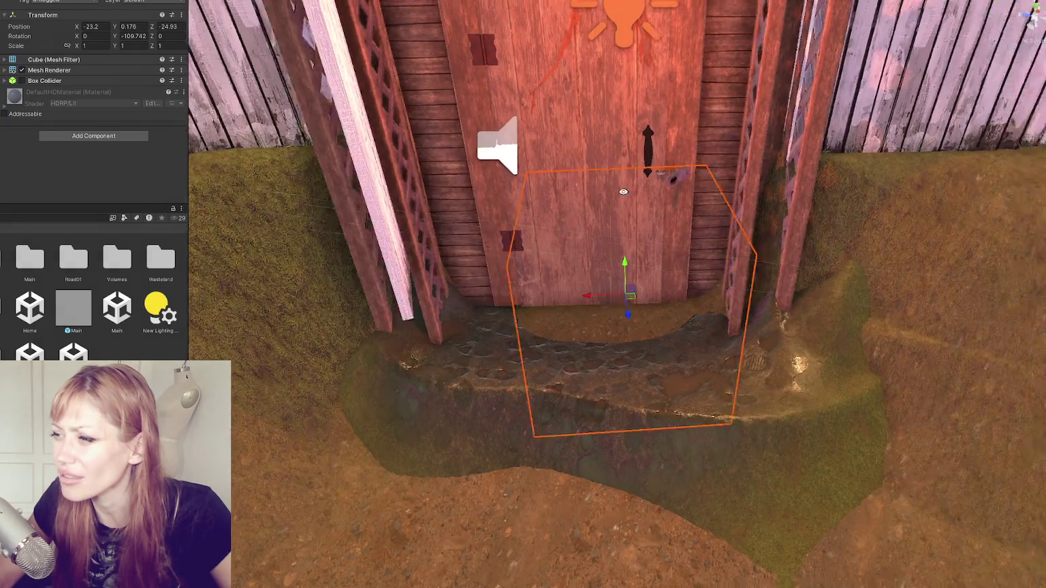
{"action": "left_click_drag", "start_coordinate": [623, 192], "coordinate": [953, 189]}
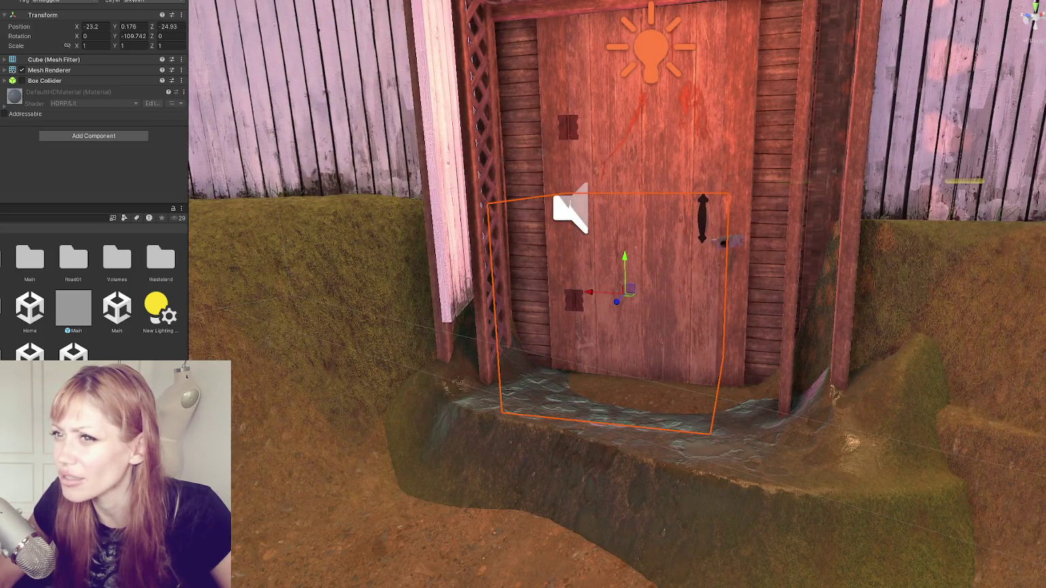
{"action": "left_click", "coordinate": [31, 70]}
{"action": "left_click", "coordinate": [23, 70]}
- Leave the doorstep cube's Mesh Renderer off, collapse the component, and zoom out
{"action": "left_click", "coordinate": [22, 70]}
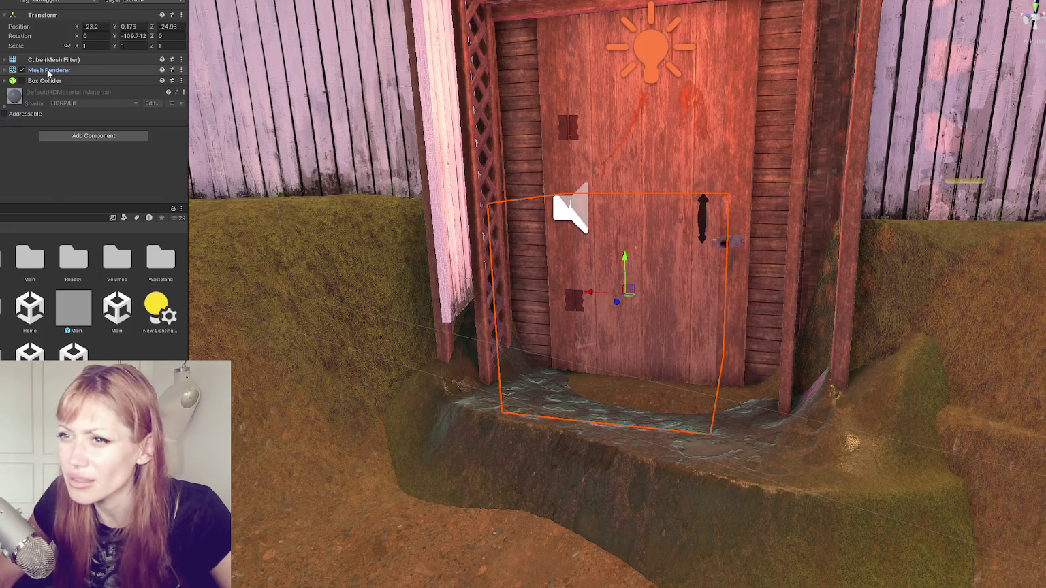
{"action": "scroll", "coordinate": [102, 87], "scroll_direction": "down", "scroll_amount": 4}
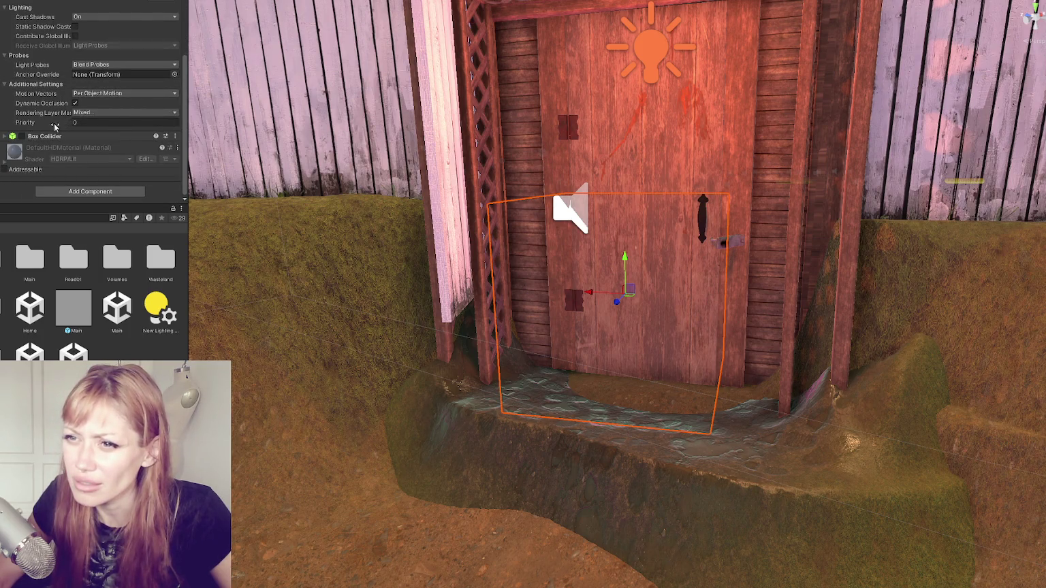
{"action": "scroll", "coordinate": [55, 118], "scroll_direction": "up", "scroll_amount": 4}
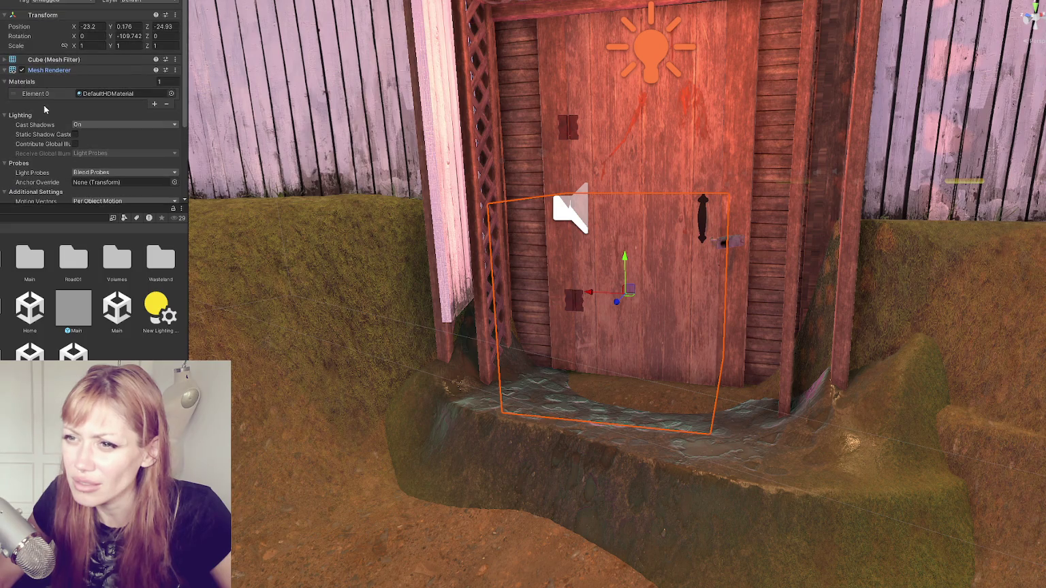
{"action": "left_click", "coordinate": [22, 71]}
{"action": "left_click", "coordinate": [22, 70]}
{"action": "left_click", "coordinate": [21, 70]}
{"action": "left_click", "coordinate": [22, 71]}
{"action": "left_click_drag", "start_coordinate": [368, 182], "coordinate": [134, 96]}
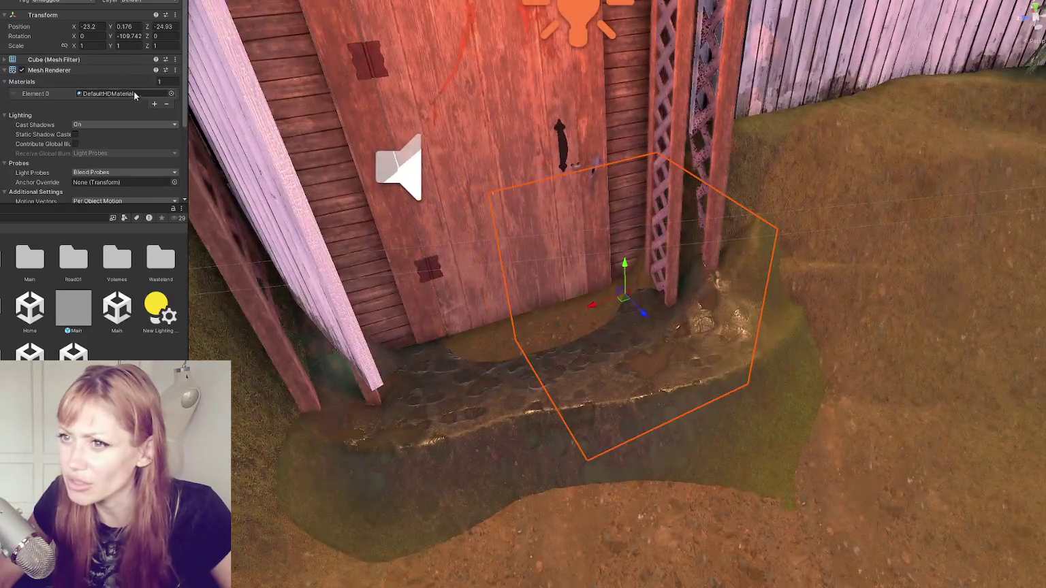
{"action": "left_click", "coordinate": [22, 70]}
{"action": "left_click", "coordinate": [68, 70]}
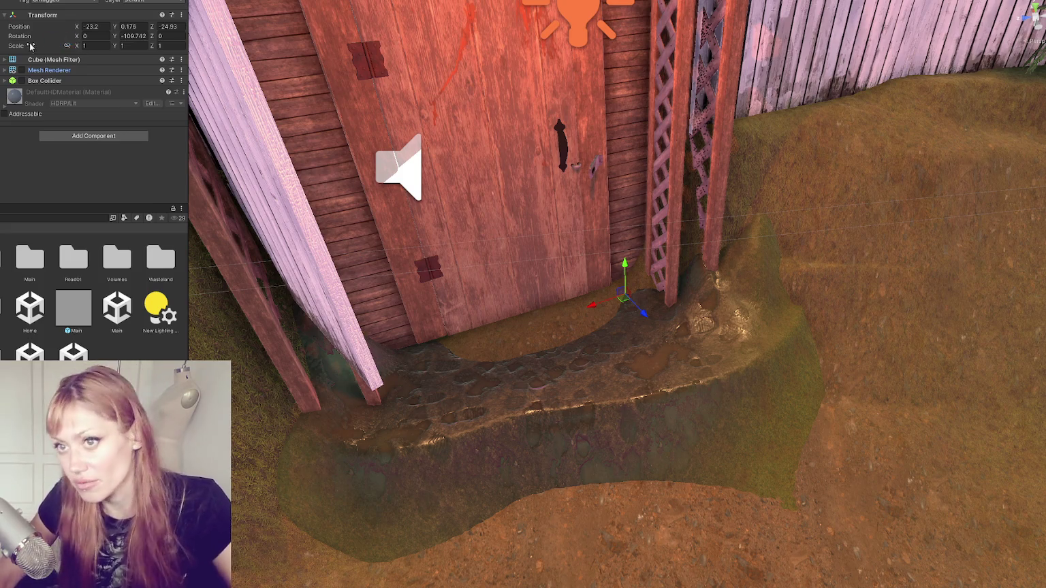
{"action": "scroll", "coordinate": [554, 174], "scroll_direction": "down", "scroll_amount": 10}
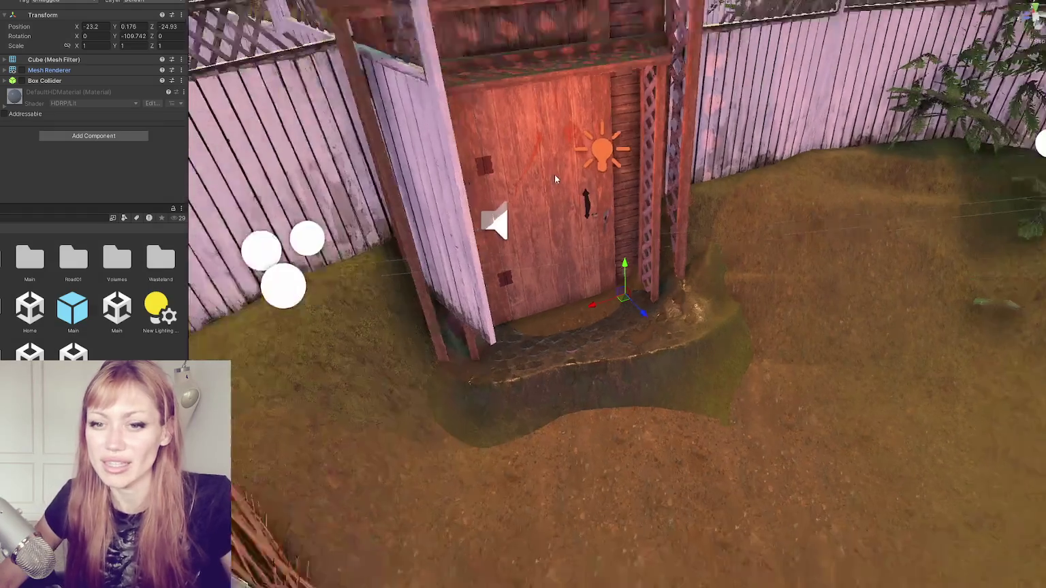
{"action": "scroll", "coordinate": [612, 106], "scroll_direction": "down", "scroll_amount": 5}
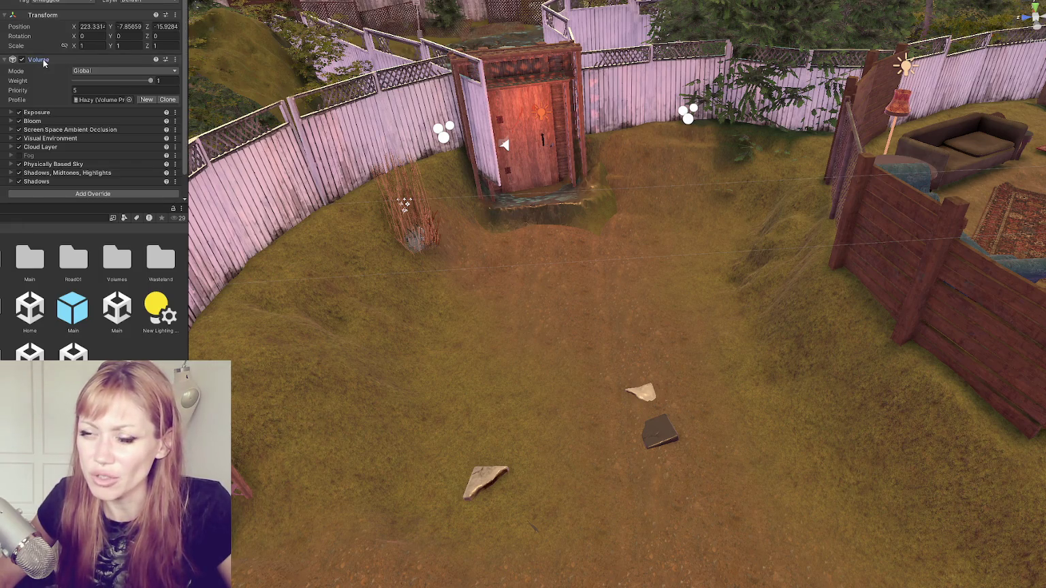
- Locate the Hazy profile asset, then select Wasteland Controls to view its All Objects list
{"action": "left_click", "coordinate": [110, 100]}
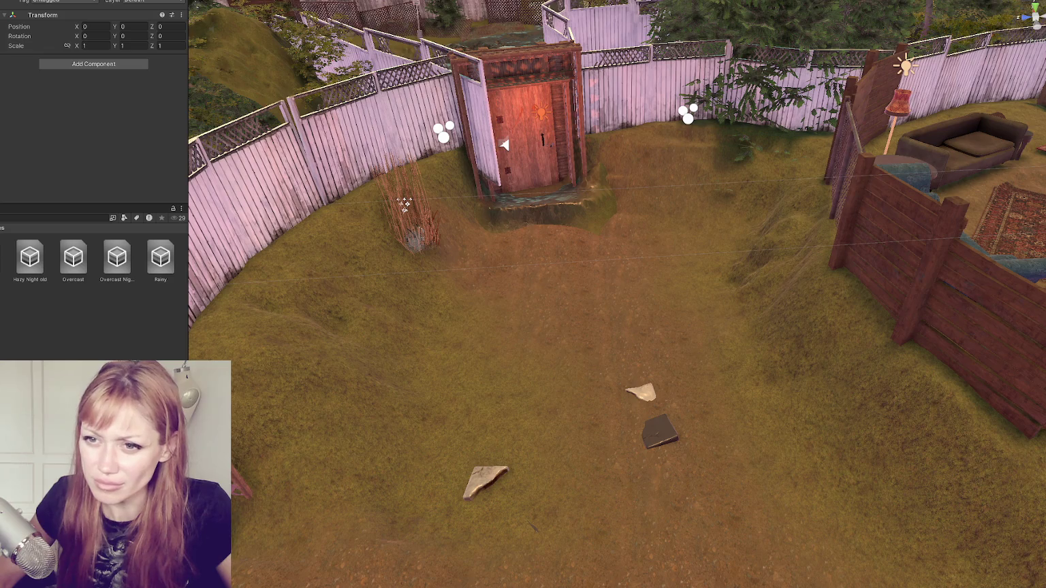
{"action": "left_click", "coordinate": [2, 136]}
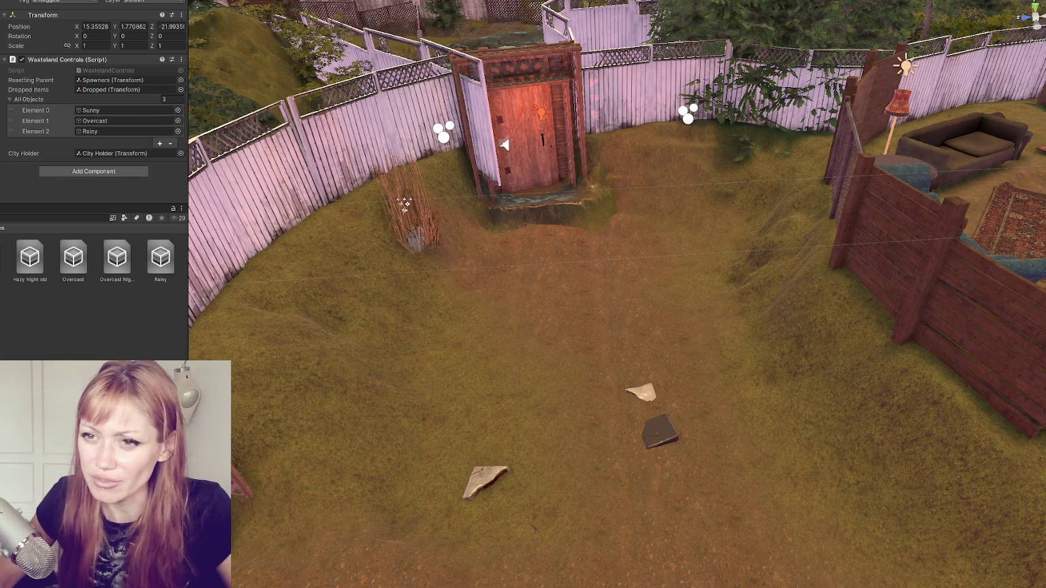
- Add an empty object from the Hierarchy and set its X, Y and Z position to 0
{"action": "right_click", "coordinate": [2, 136]}
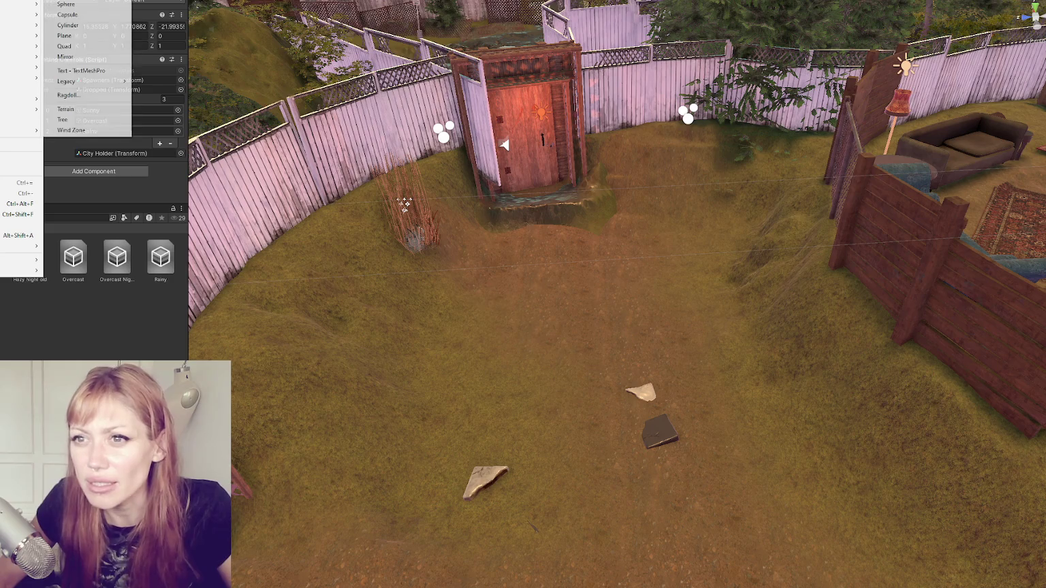
{"action": "left_click", "coordinate": [85, 62]}
{"action": "left_click", "coordinate": [94, 26]}
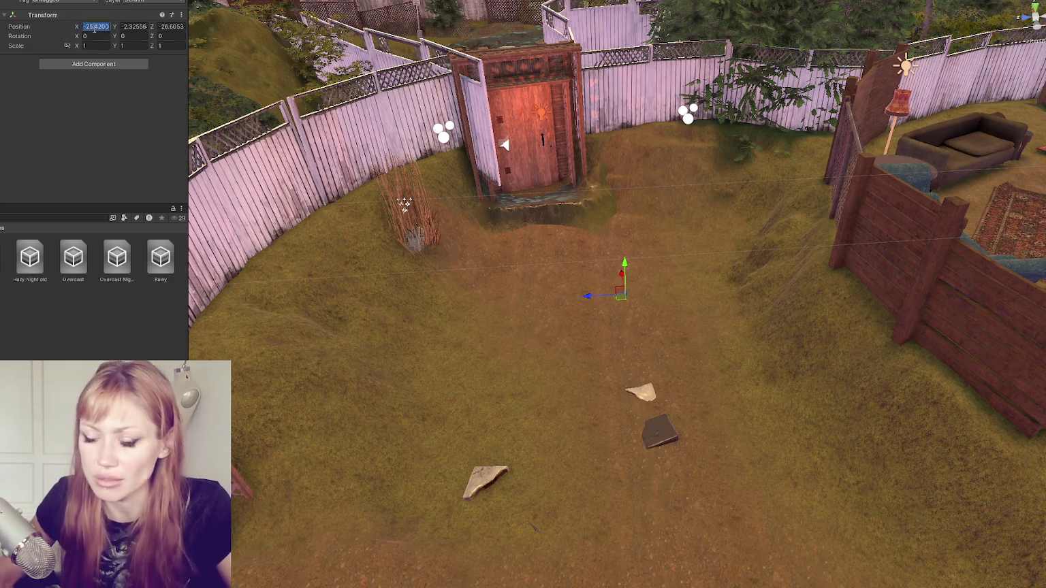
{"action": "type", "text": "0"}
{"action": "key", "text": "Tab"}
{"action": "type", "text": "0"}
{"action": "key", "text": "Tab"}
{"action": "type", "text": "0"}
{"action": "key", "text": "Return"}
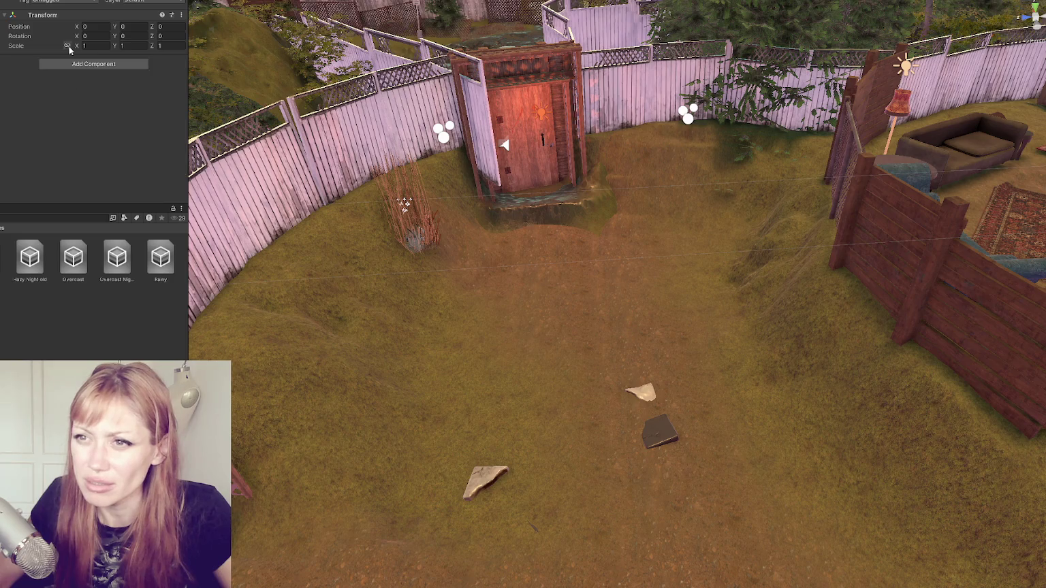
- Check the Hazy entry in Wasteland Controls' list, then step down the Hierarchy and frame the pink towers
{"action": "left_click", "coordinate": [100, 131]}
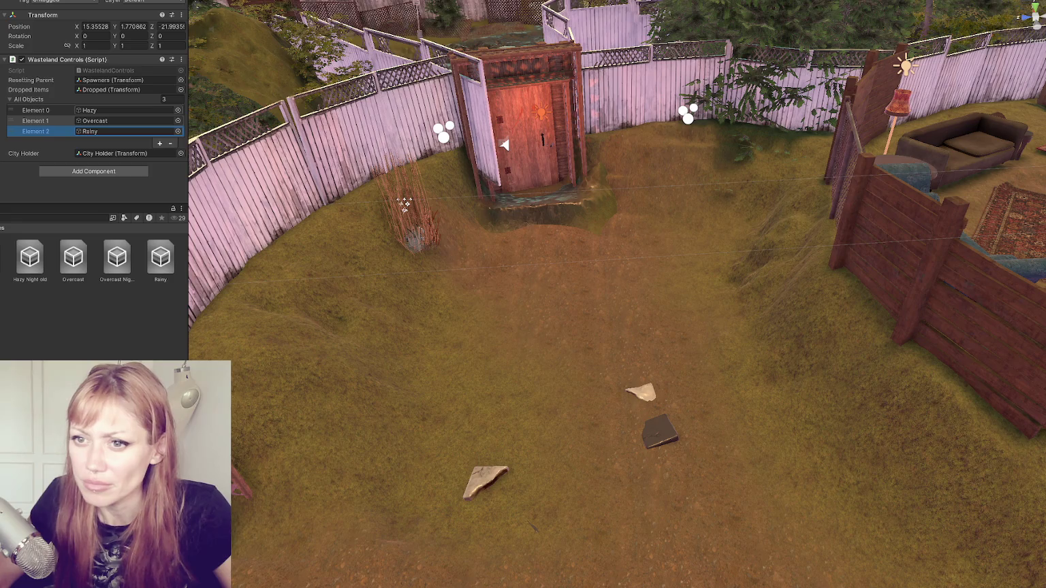
{"action": "left_click", "coordinate": [41, 110]}
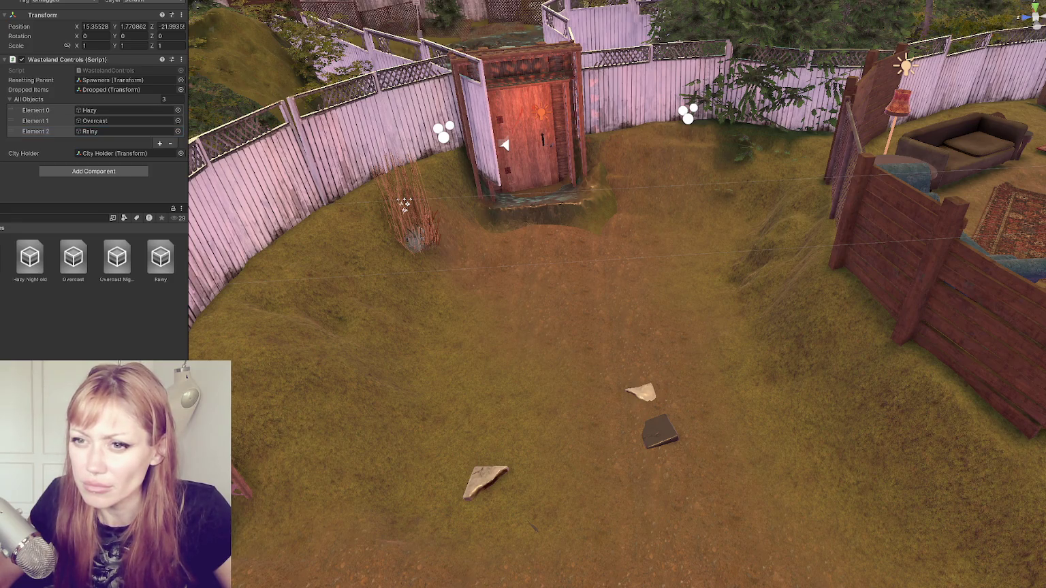
{"action": "key", "text": "Down"}
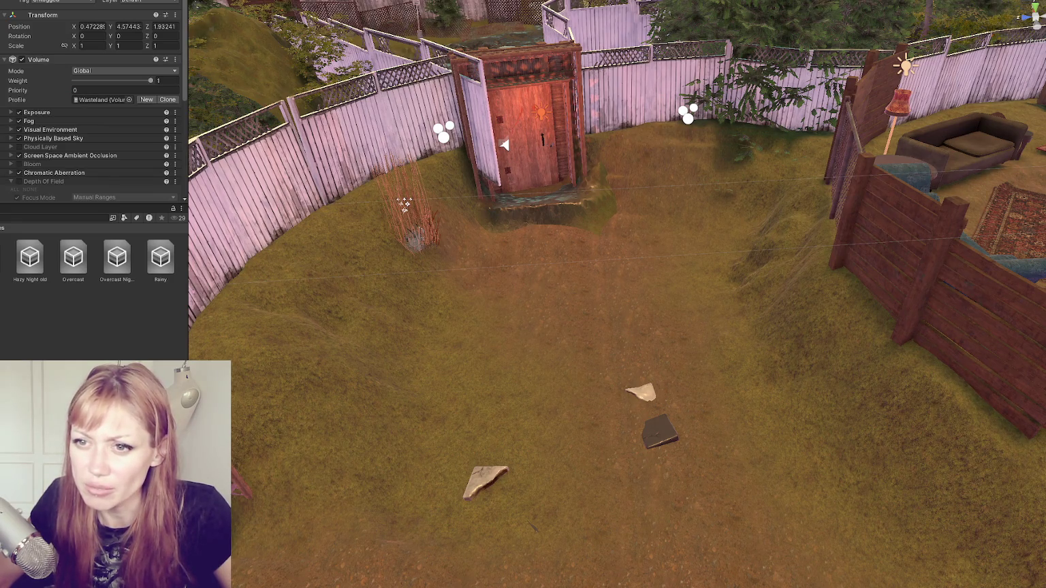
{"action": "key", "text": "Down"}
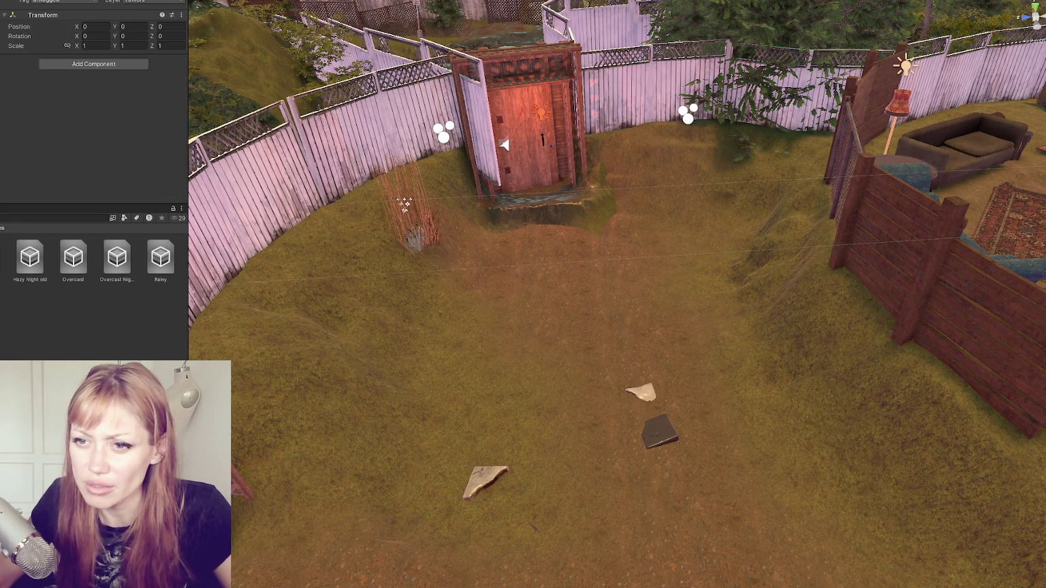
{"action": "key", "text": "f"}
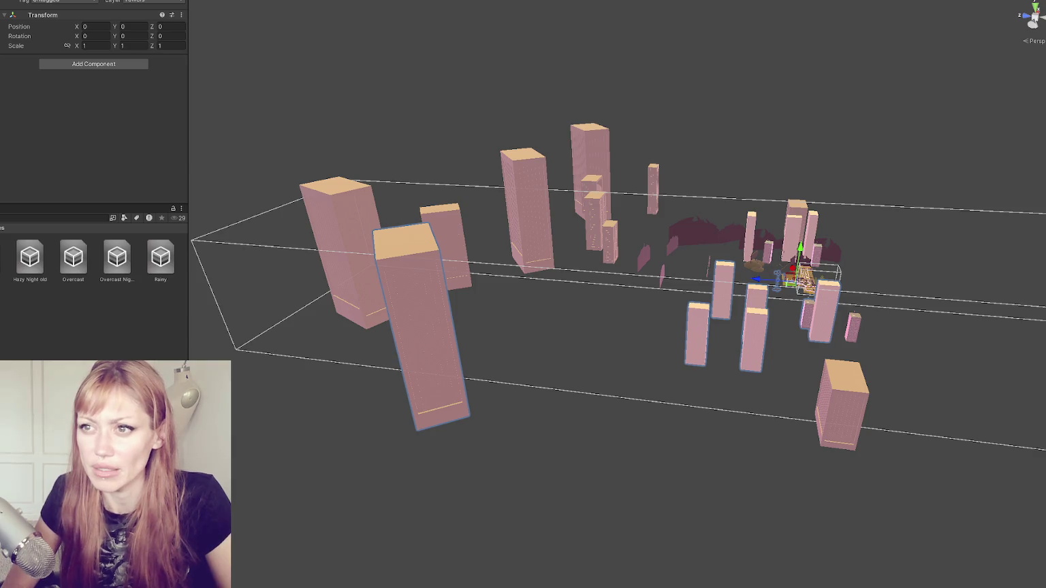
- Orbit the Scene view over the town and pink towers, then enter Play mode to the STRAIN title menu
{"action": "mouse_move", "coordinate": [516, 318]}
{"action": "left_mouse_down"}
{"action": "mouse_move", "coordinate": [457, 317]}
{"action": "mouse_move", "coordinate": [712, 364]}
{"action": "mouse_move", "coordinate": [640, 270]}
{"action": "left_mouse_up"}
{"action": "mouse_move", "coordinate": [329, 317]}
{"action": "left_mouse_down"}
{"action": "mouse_move", "coordinate": [457, 244]}
{"action": "mouse_move", "coordinate": [565, 289]}
{"action": "left_mouse_up"}
{"action": "mouse_move", "coordinate": [643, 321]}
{"action": "left_mouse_down"}
{"action": "mouse_move", "coordinate": [527, 297]}
{"action": "mouse_move", "coordinate": [564, 314]}
{"action": "left_mouse_up"}
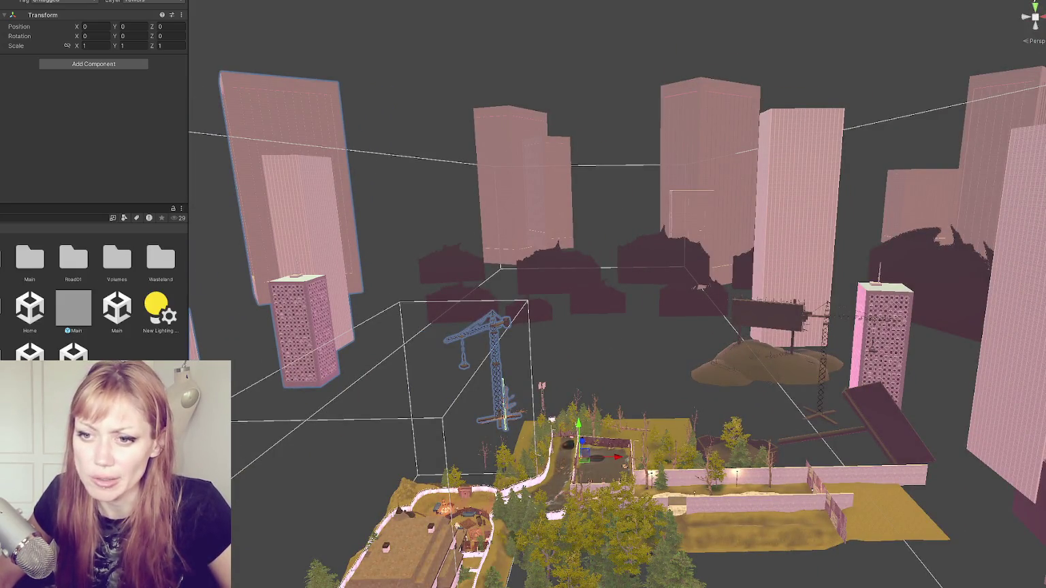
{"action": "left_click", "coordinate": [507, 276]}
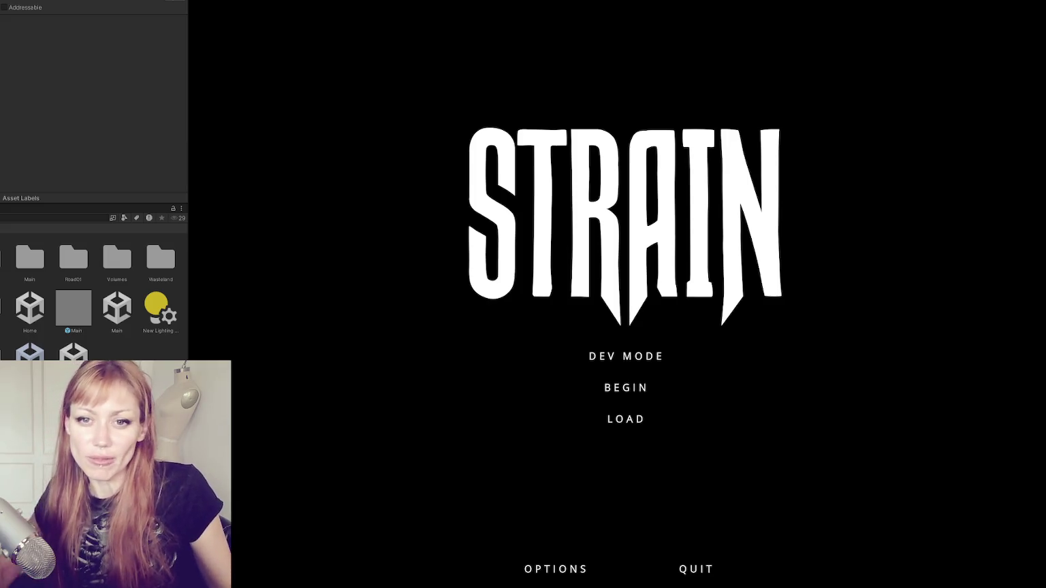
- Start the game in DEV MODE, pick up the yard plank and walk to the red gate
{"action": "left_click", "coordinate": [604, 361]}
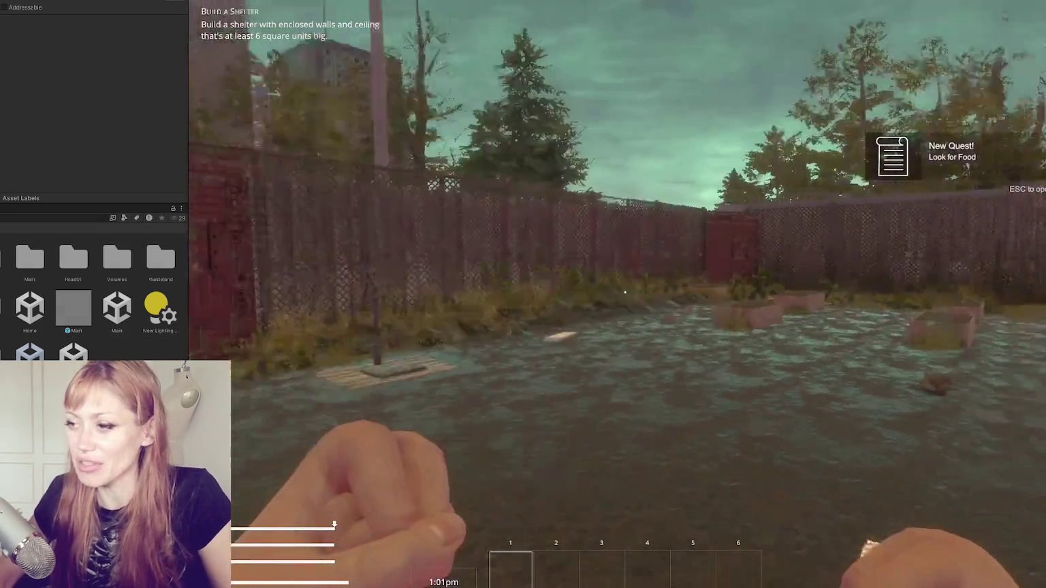
{"action": "key", "text": "e"}
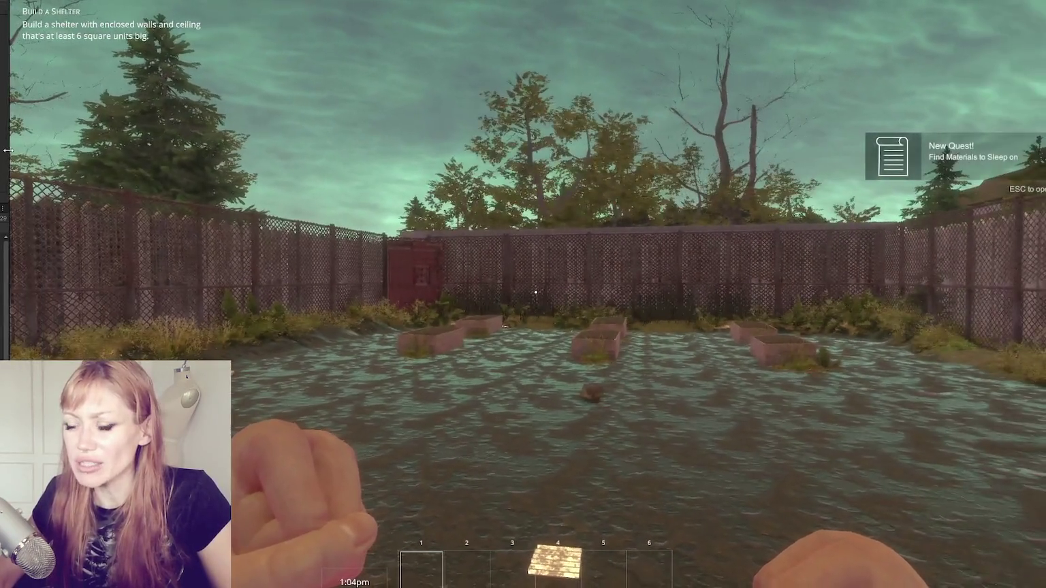
{"action": "left_click", "coordinate": [536, 292]}
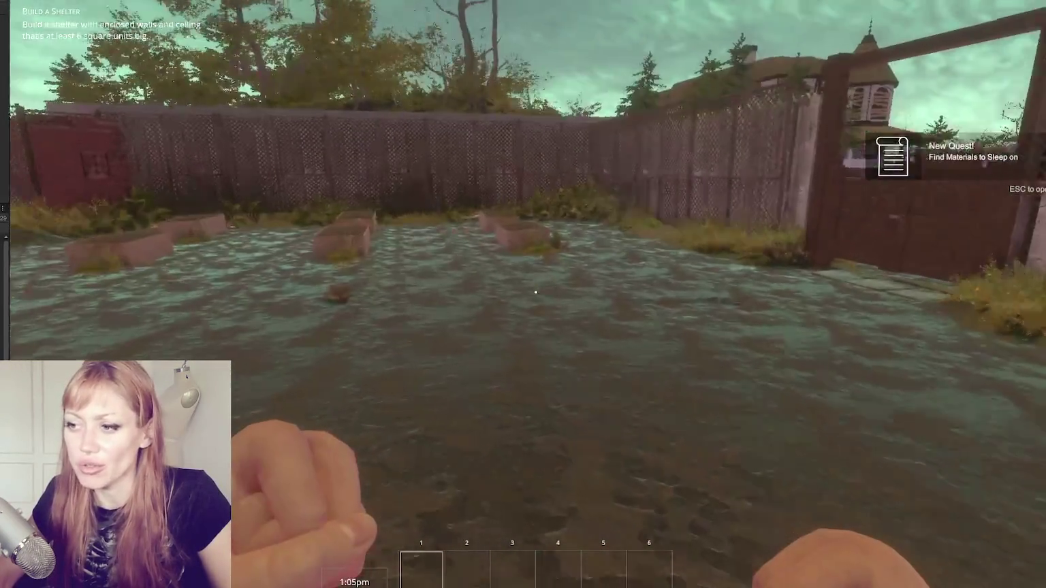
{"action": "key", "text": "w"}
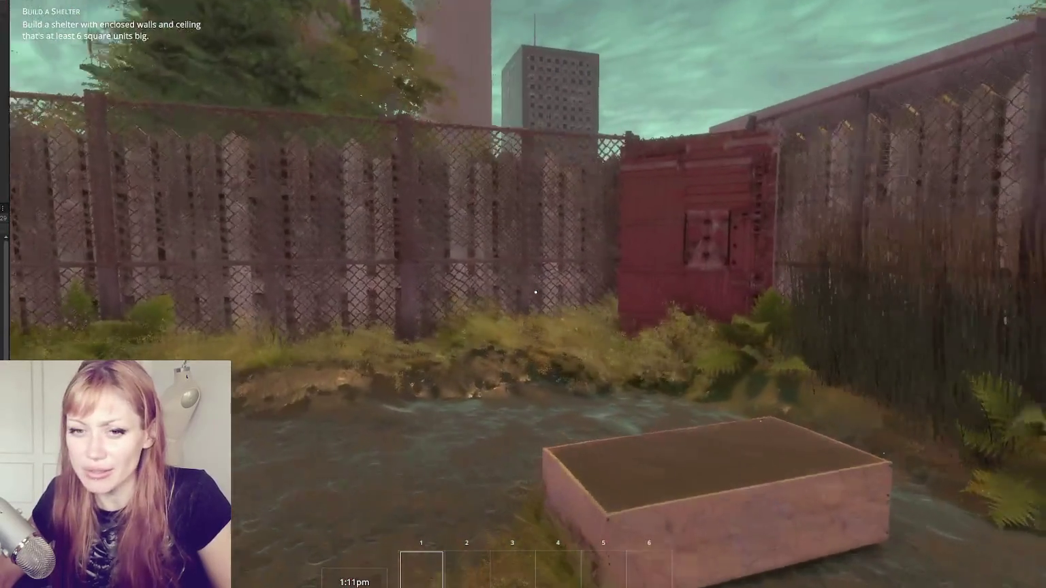
{"action": "key", "text": "w"}
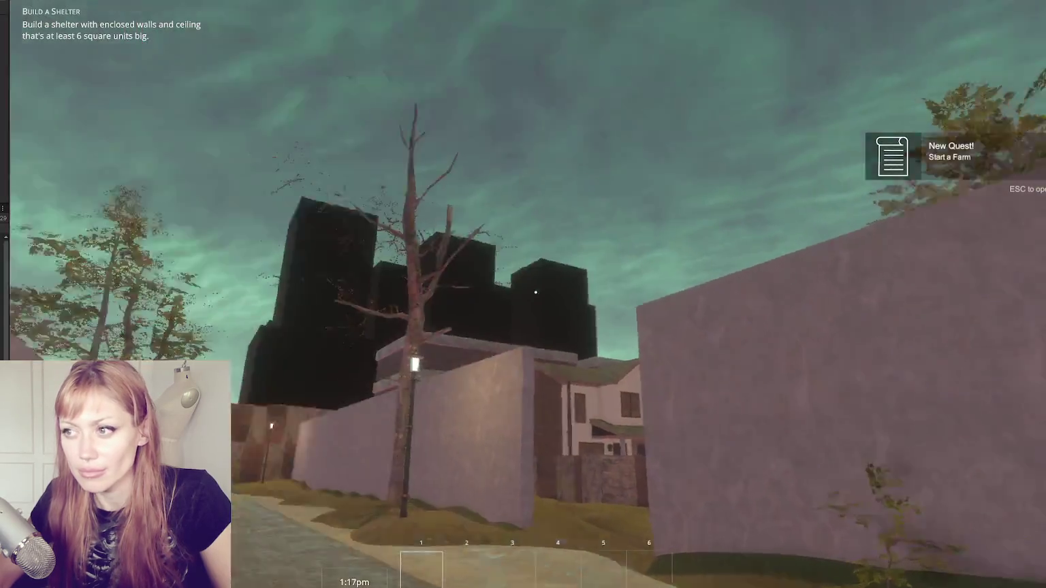
- Walk through the alley to the row houses, then widen the Inspector beside the game view
{"action": "key", "text": "w"}
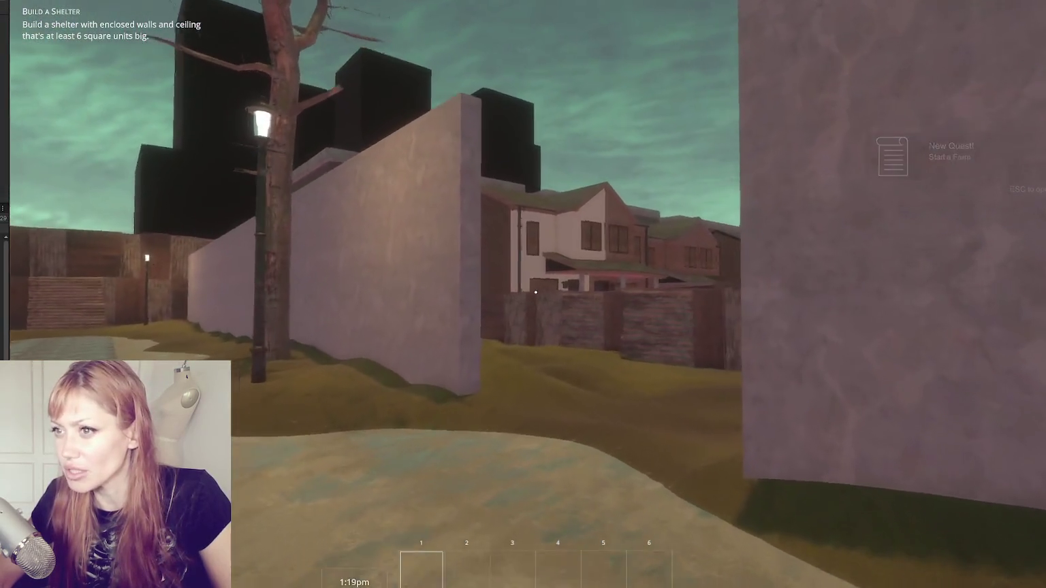
{"action": "key", "text": "w"}
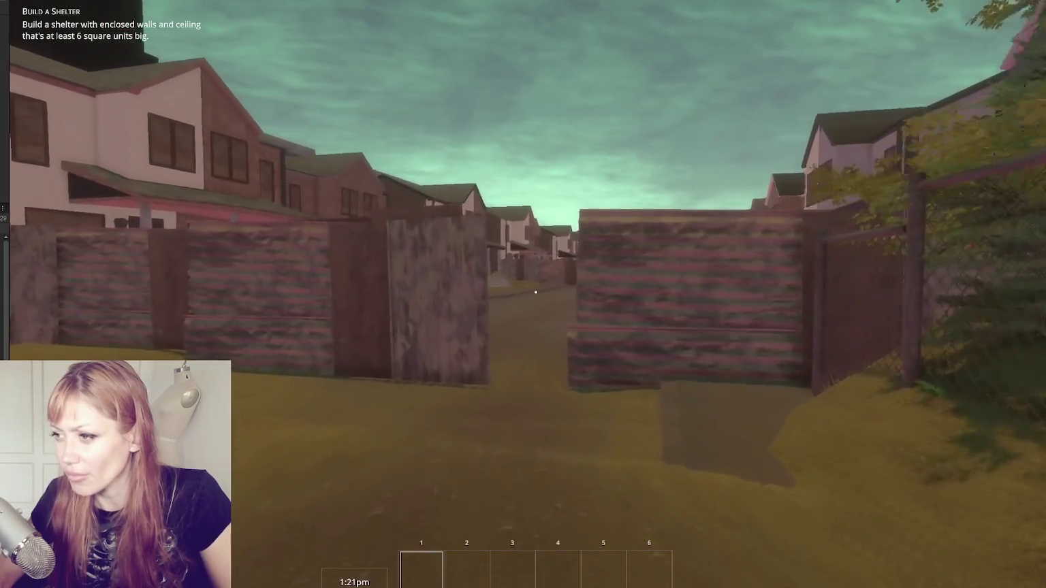
{"action": "key", "text": "w"}
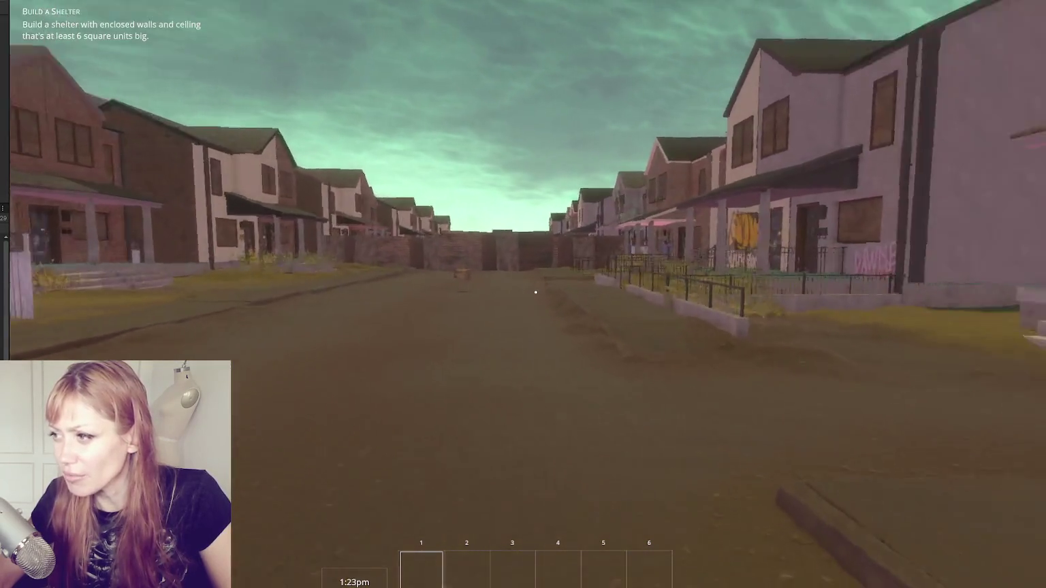
{"action": "key", "text": "w"}
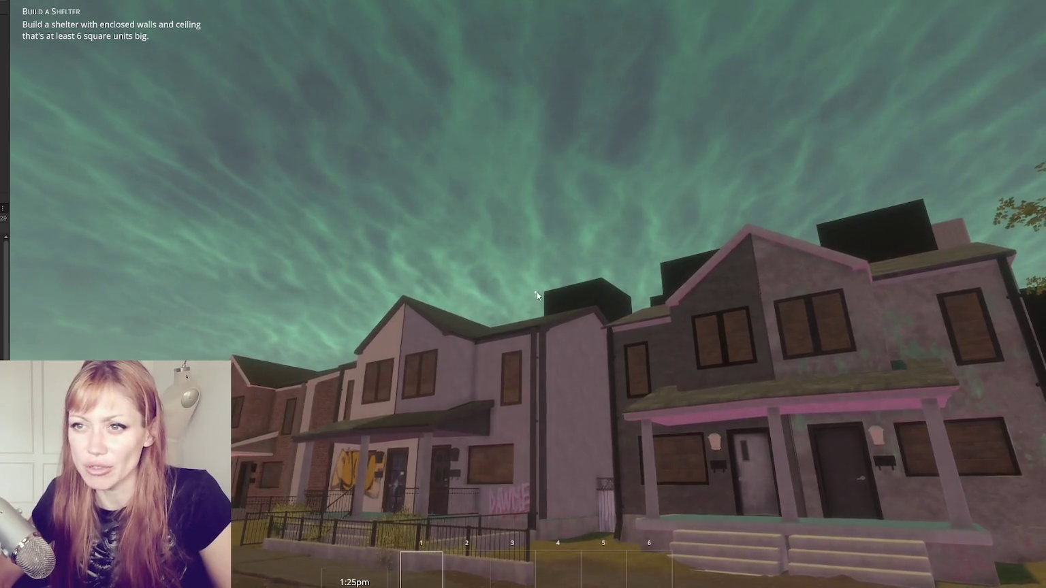
{"action": "left_click_drag", "start_coordinate": [8, 160], "coordinate": [171, 160]}
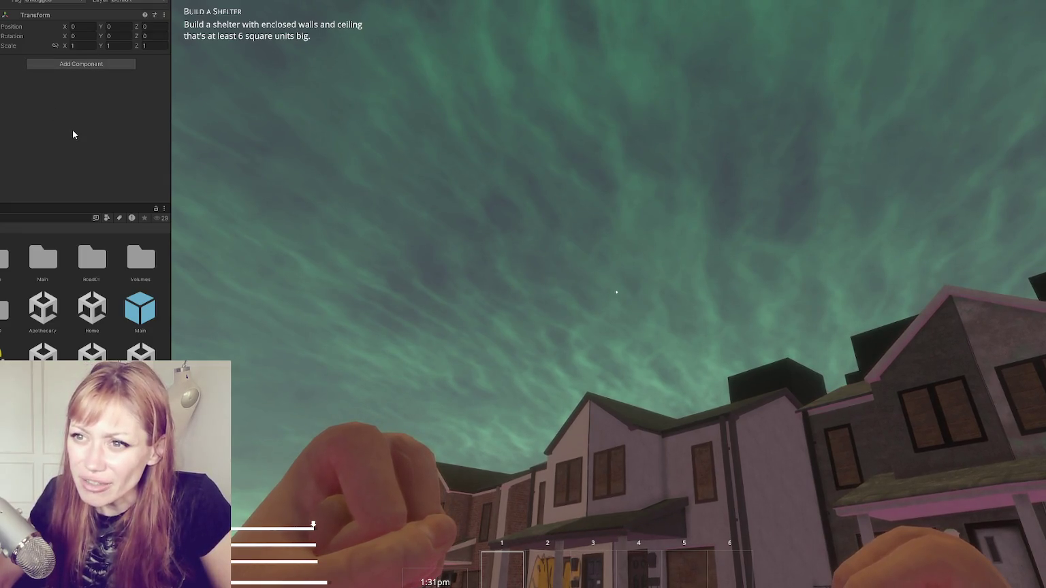
{"action": "scroll", "coordinate": [49, 123], "scroll_direction": "down", "scroll_amount": 5}
- Set Time Controls' Time Multiplier to 20 and resume play until night, then pause
{"action": "scroll", "coordinate": [49, 124], "scroll_direction": "down", "scroll_amount": 6}
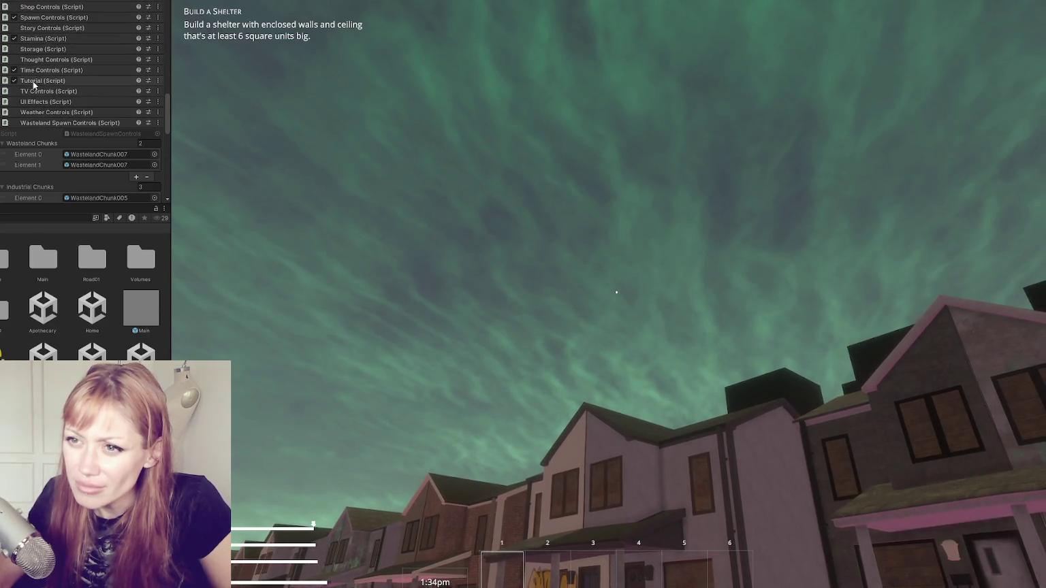
{"action": "left_click", "coordinate": [34, 70]}
{"action": "left_click", "coordinate": [77, 119]}
{"action": "type", "text": "20"}
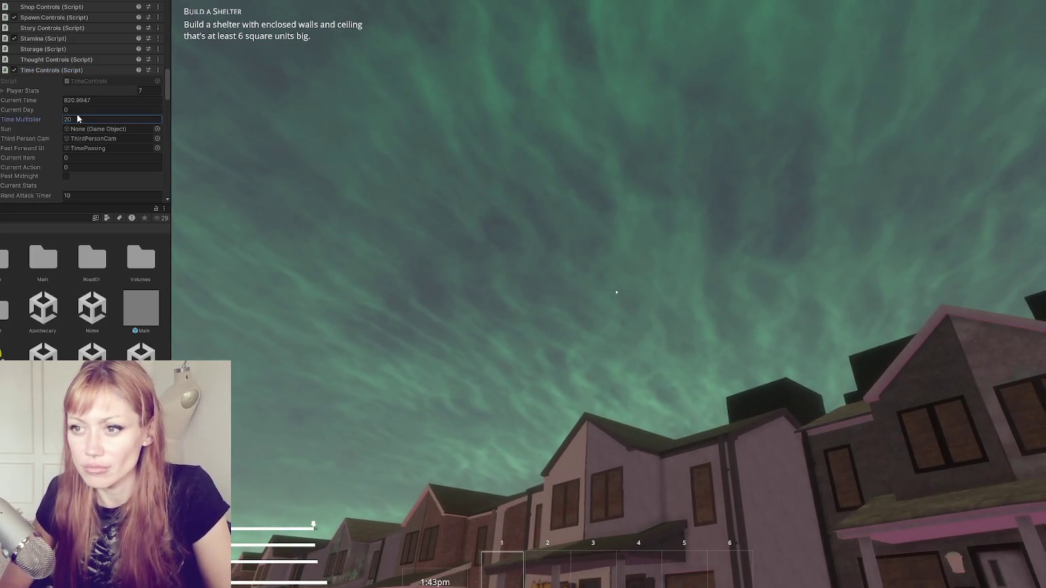
{"action": "left_click", "coordinate": [511, 267]}
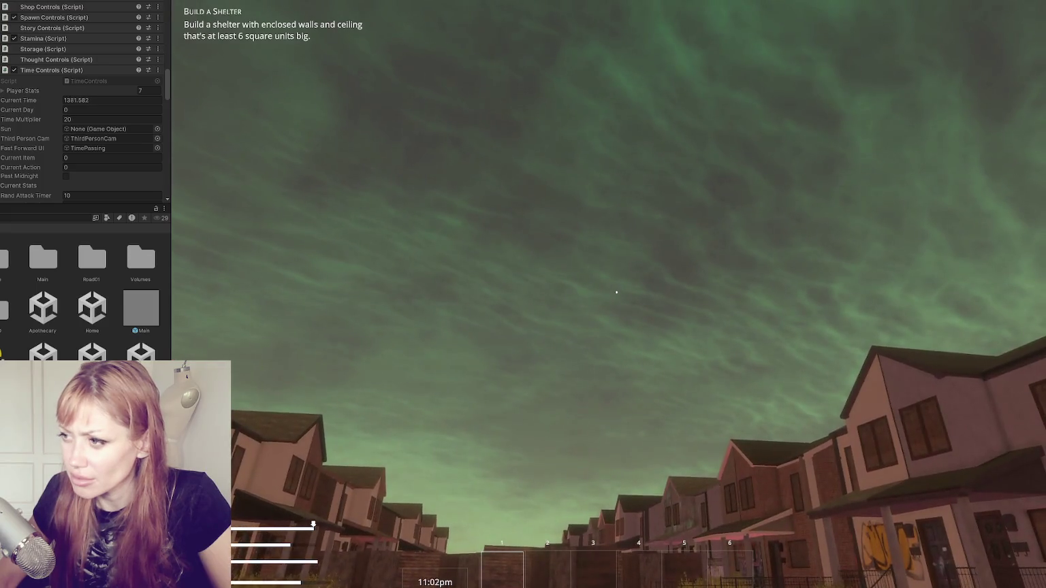
{"action": "key", "text": "Escape"}
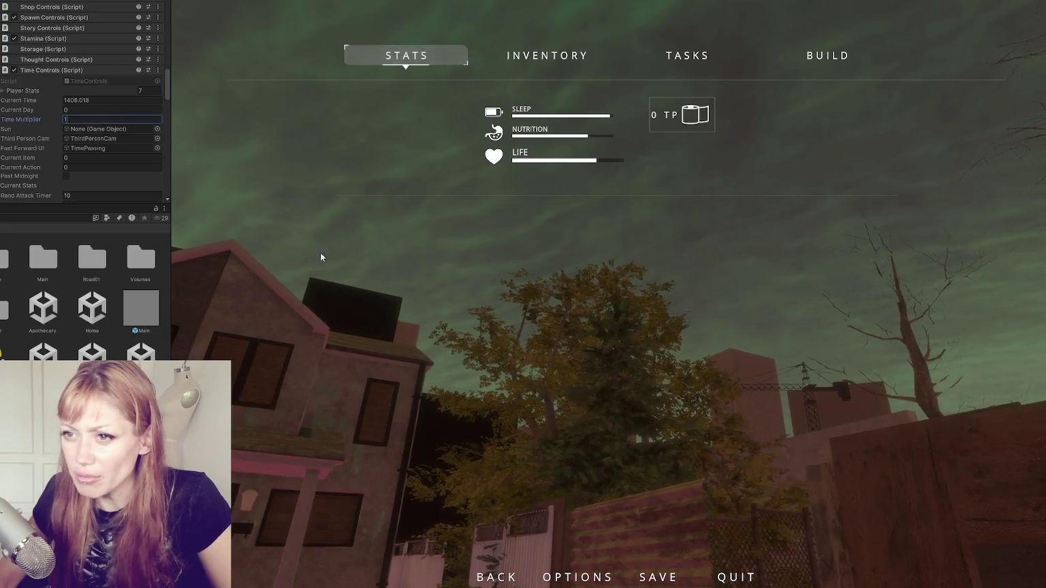
- Resume play, walk the player through the alley to the red door and enter Home
{"action": "key", "text": "Escape"}
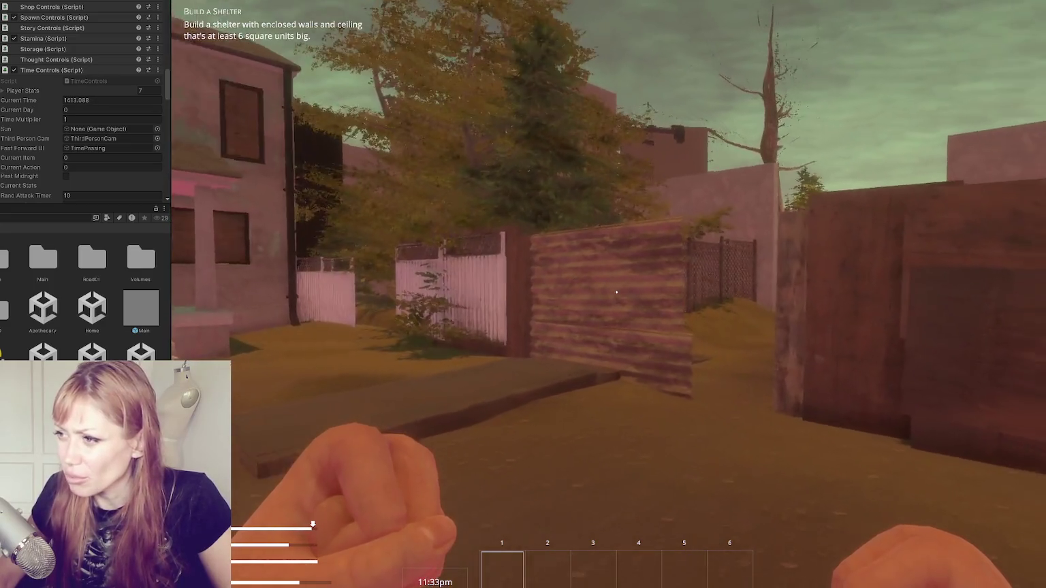
{"action": "key", "text": "w"}
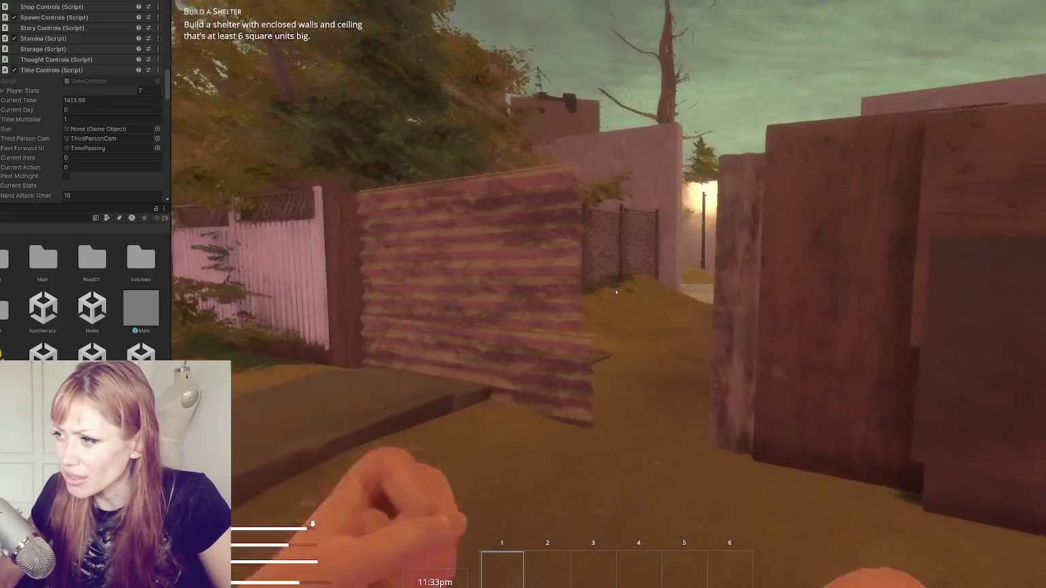
{"action": "key", "text": "w"}
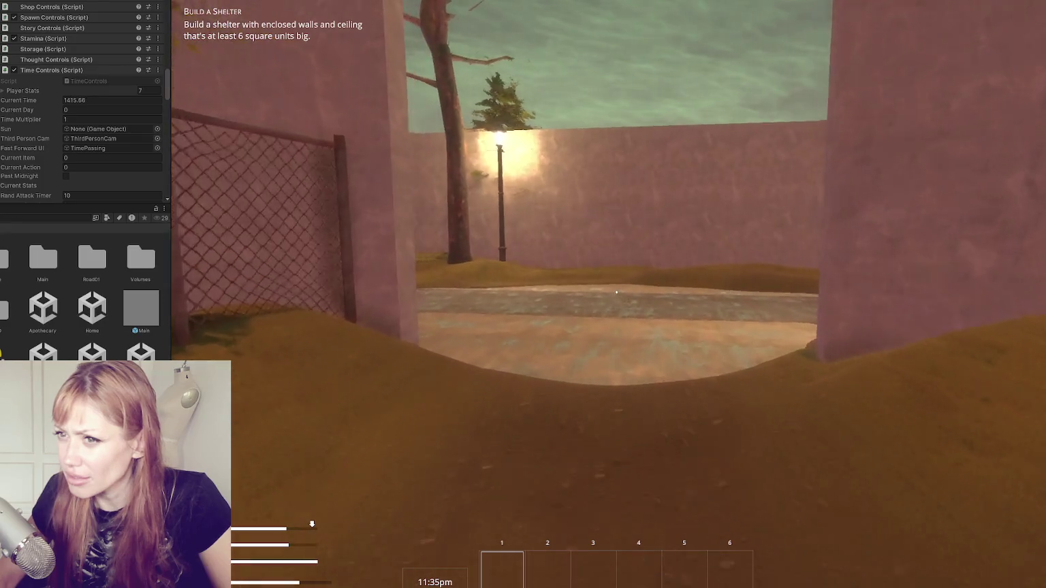
{"action": "key", "text": "w"}
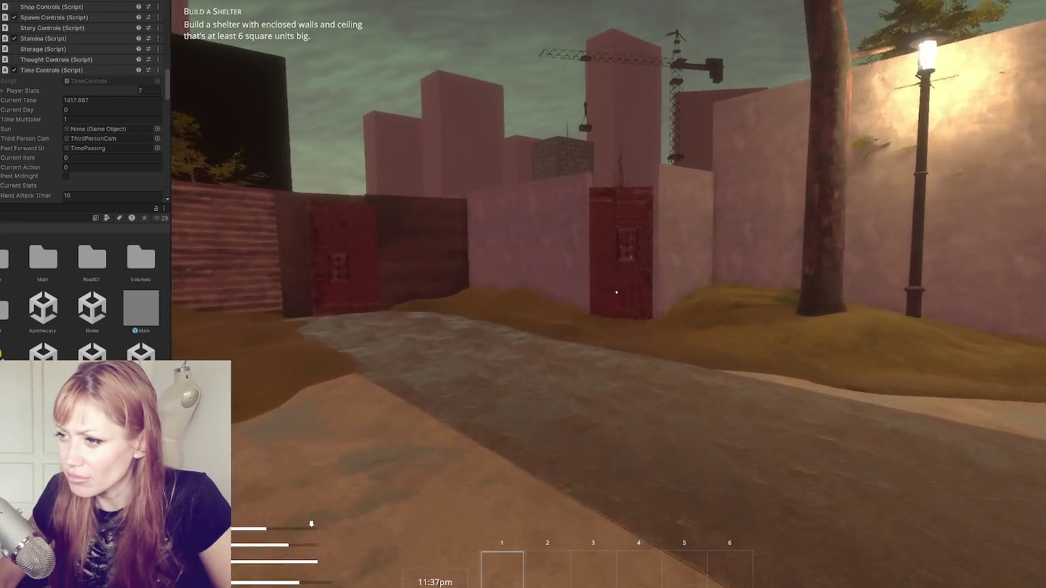
{"action": "key", "text": "w"}
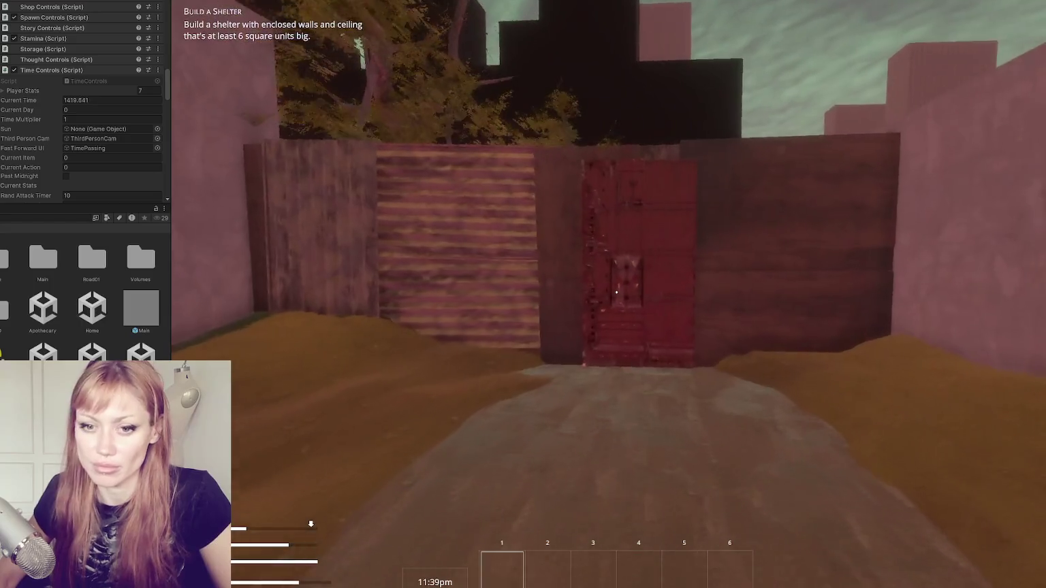
{"action": "key", "text": "e"}
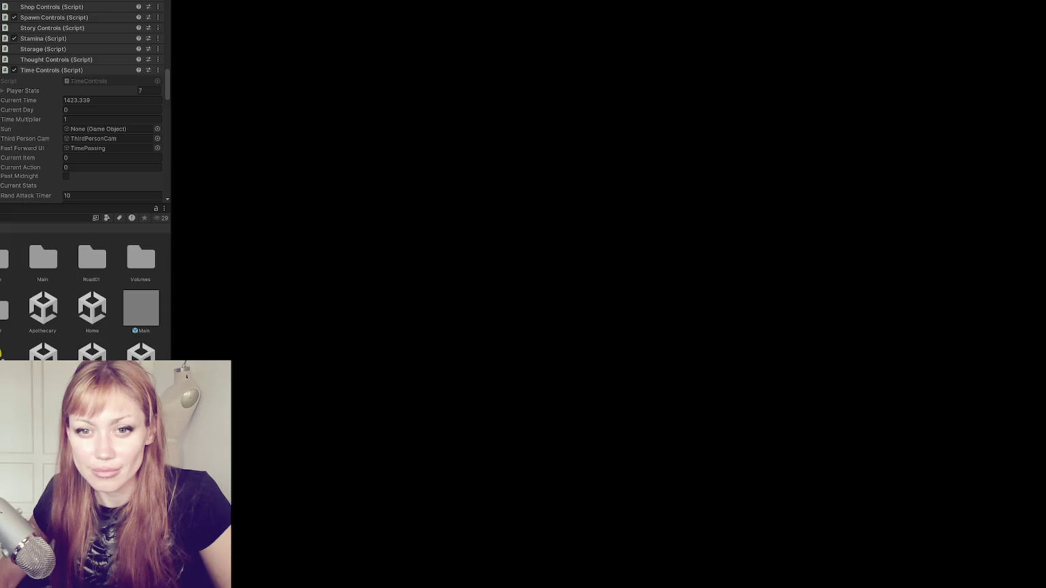
- Walk toward the red-lit buildings into the dark building, then open the pause menu
{"action": "key", "text": "w"}
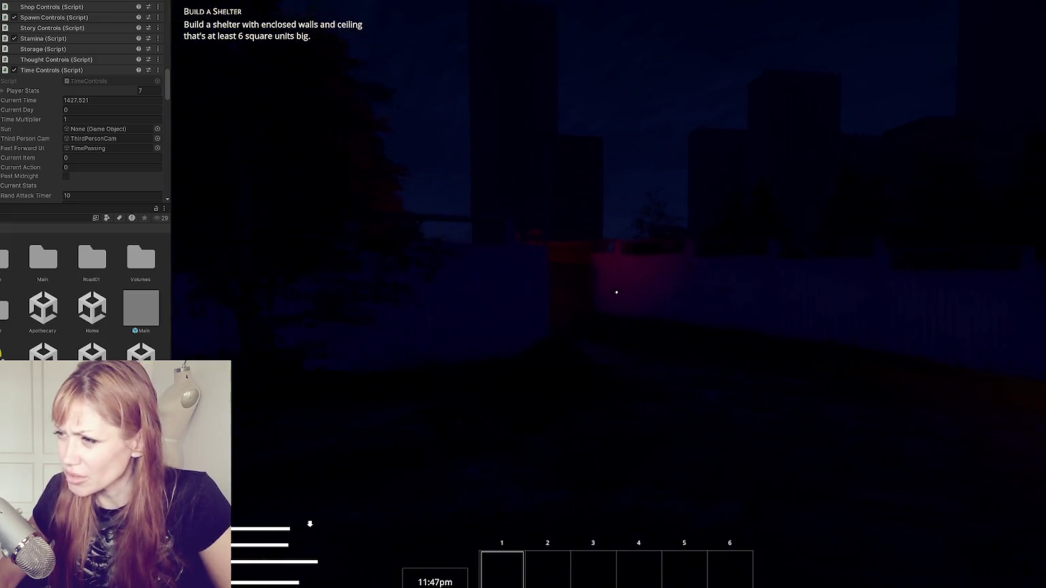
{"action": "key", "text": "w"}
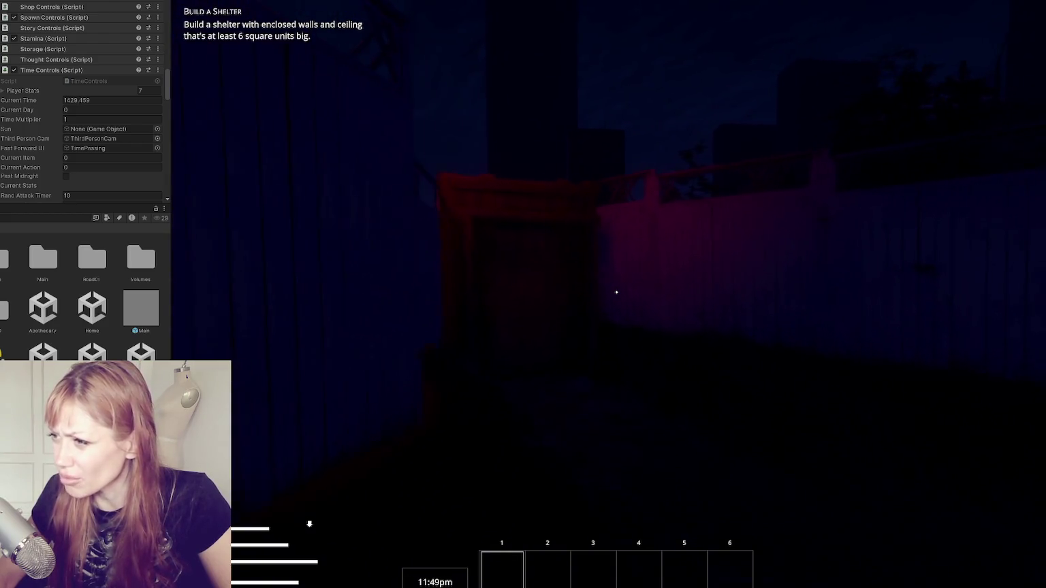
{"action": "key", "text": "w"}
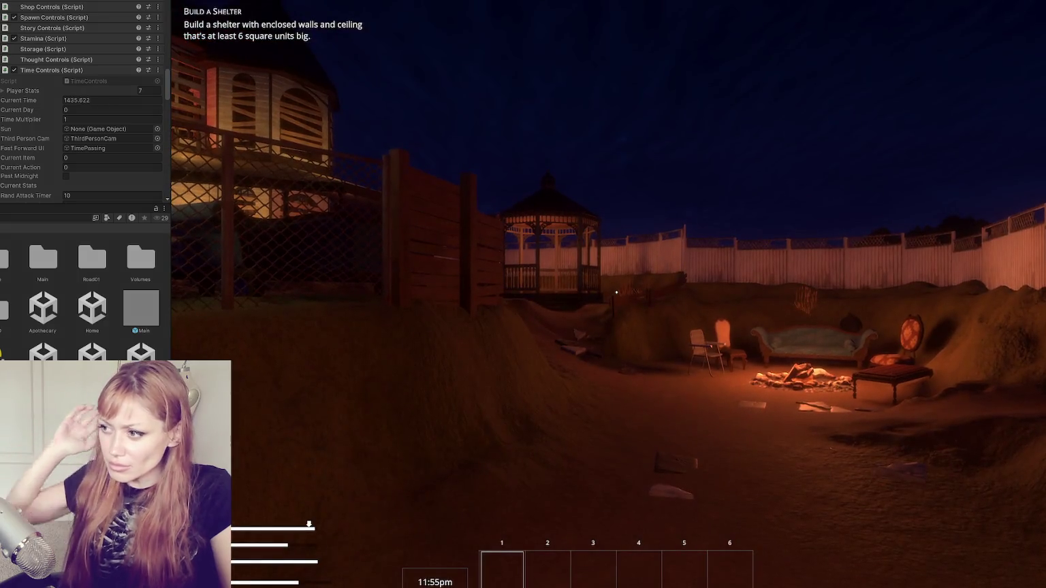
{"action": "key", "text": "Escape"}
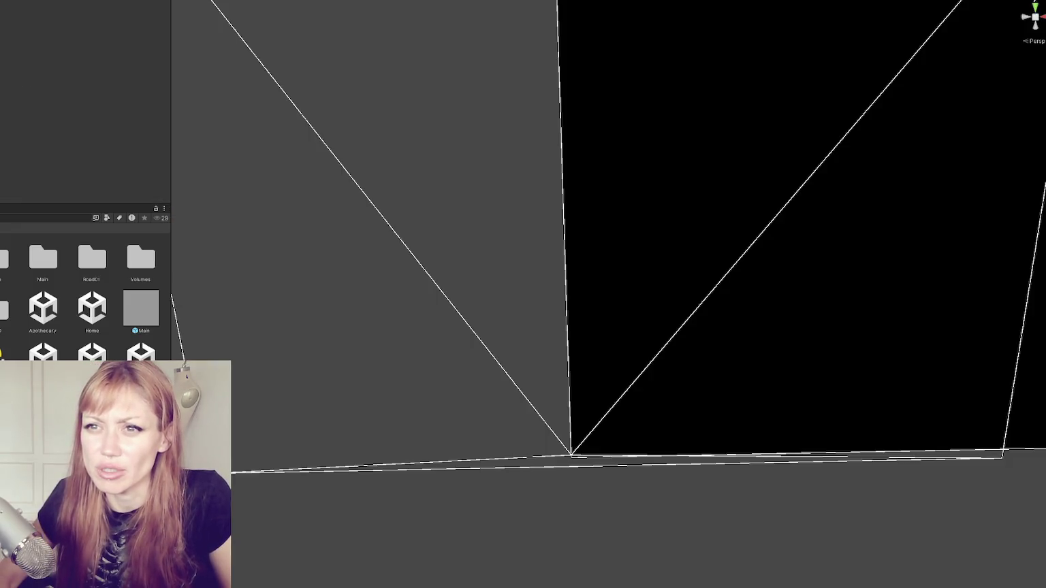
- Open the Apothecary scene and expand Apothecary Controls' All Objects list showing Hazy, Overcast and Rainy
{"action": "left_click", "coordinate": [83, 316]}
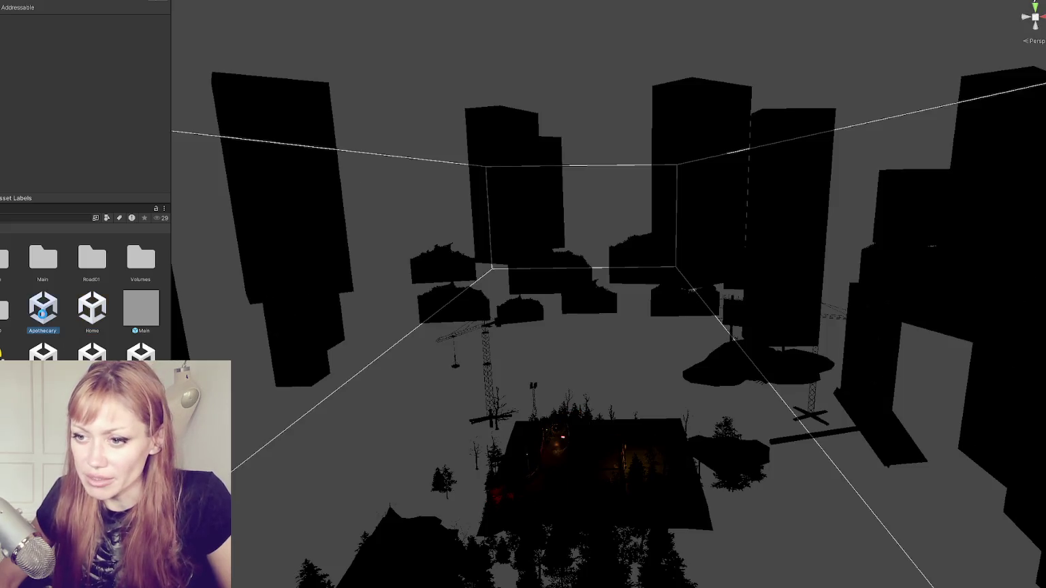
{"action": "double_click", "coordinate": [43, 310]}
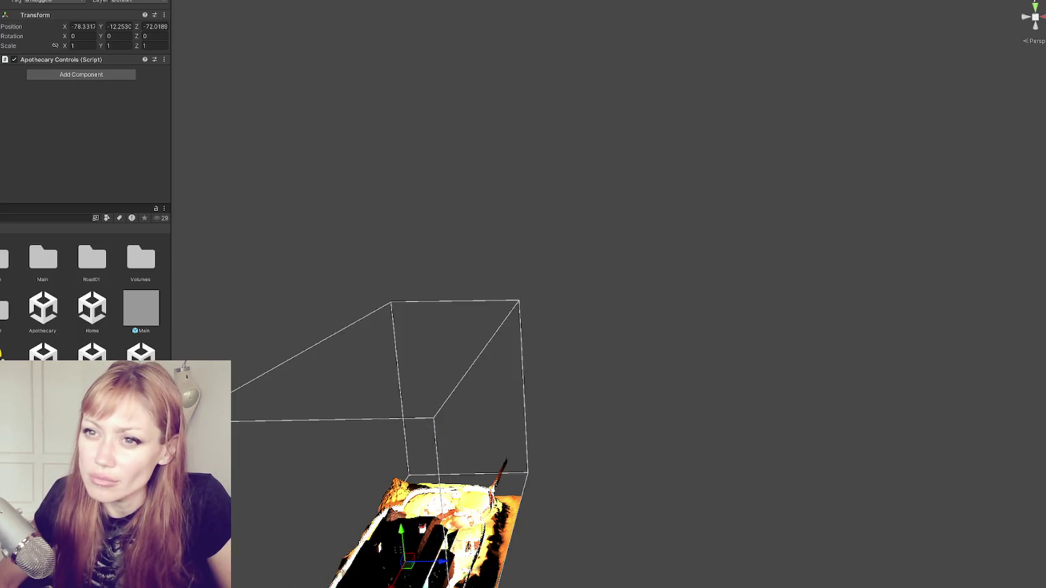
{"action": "left_click", "coordinate": [45, 59]}
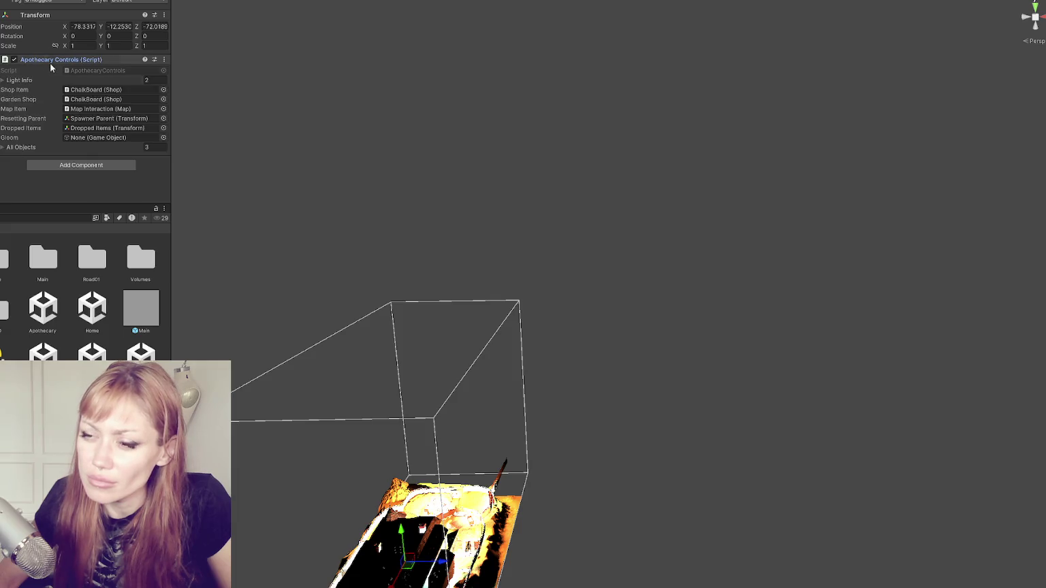
{"action": "left_click", "coordinate": [20, 147]}
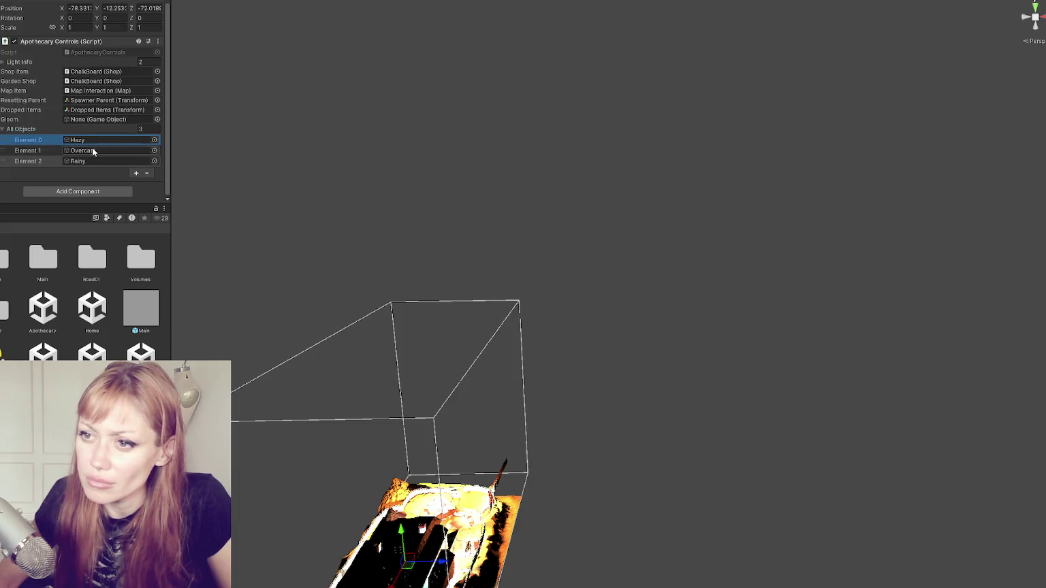
{"action": "left_click", "coordinate": [91, 159]}
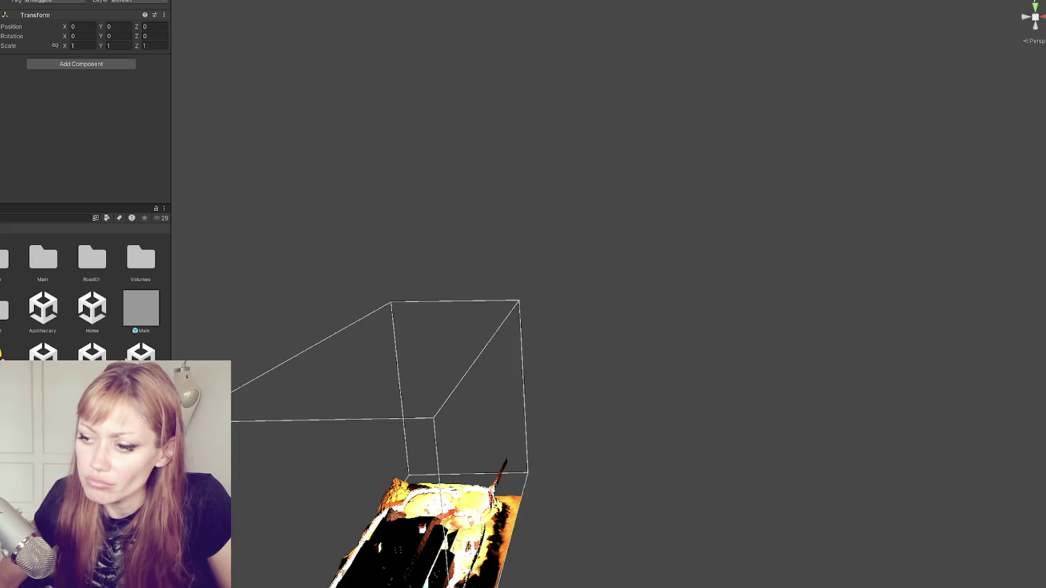
{"action": "left_click", "coordinate": [91, 353]}
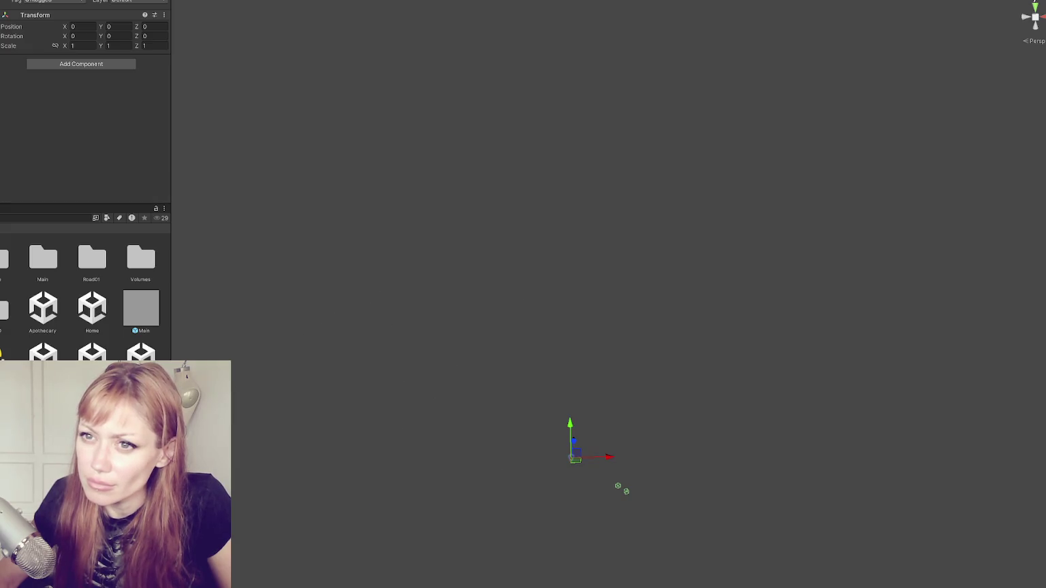
- Select the game controls object, expand Weather Controls and ping its script in the Project window
{"action": "left_click", "coordinate": [74, 64]}
{"action": "scroll", "coordinate": [106, 58], "scroll_direction": "down", "scroll_amount": 5}
{"action": "left_click", "coordinate": [96, 117]}
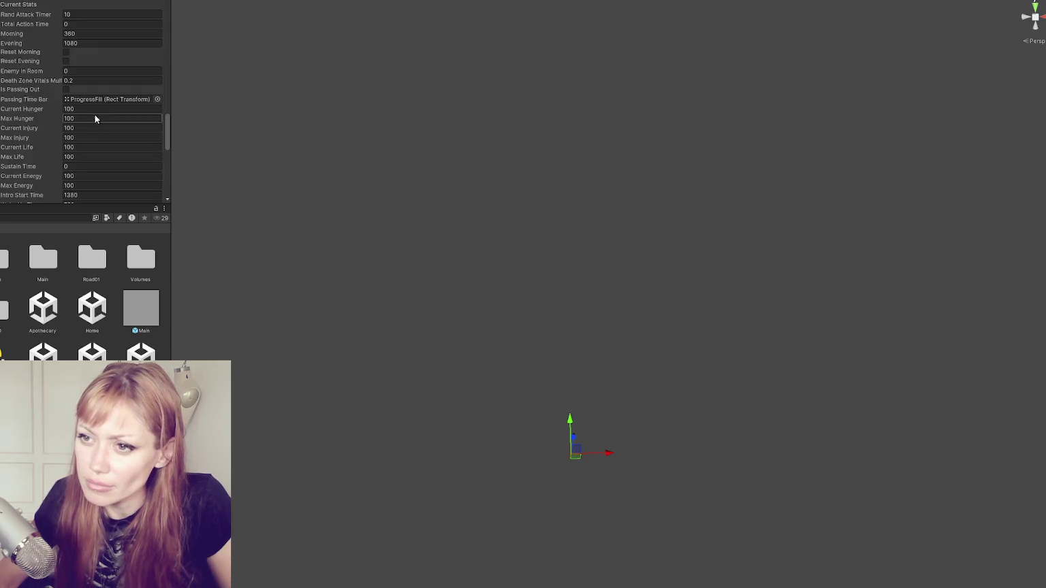
{"action": "scroll", "coordinate": [96, 119], "scroll_direction": "down", "scroll_amount": 15}
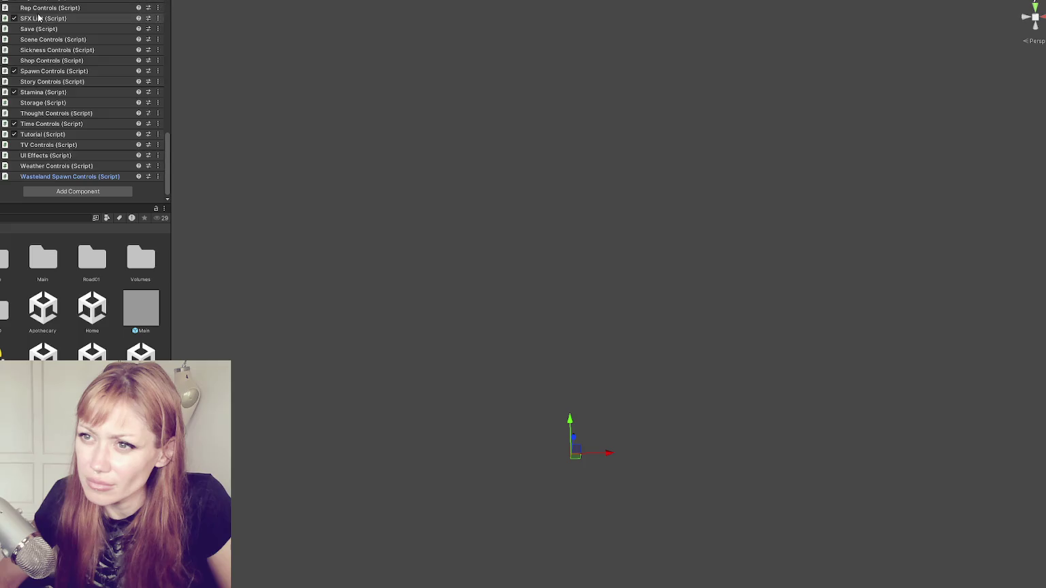
{"action": "left_click", "coordinate": [88, 166]}
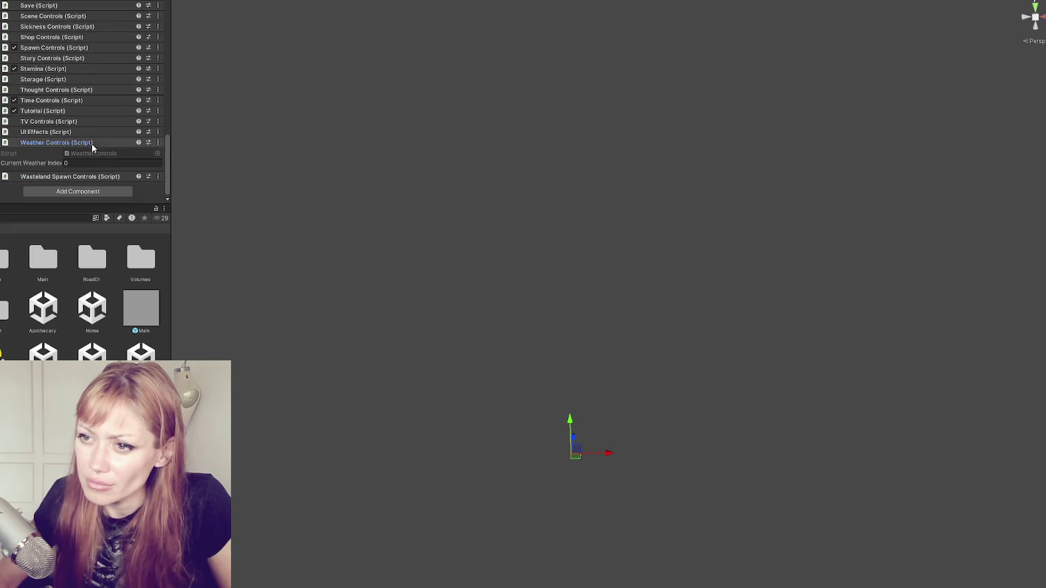
{"action": "left_click", "coordinate": [90, 153]}
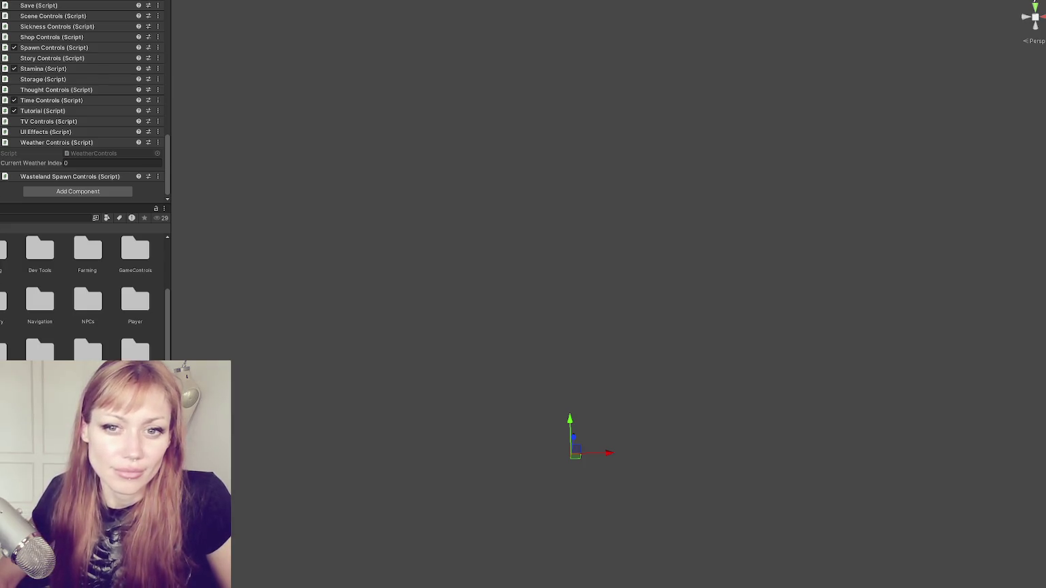
- Scroll through WeatherControls.cs starting from the class declaration
{"action": "scroll", "coordinate": [498, 182], "scroll_direction": "down", "scroll_amount": 20}
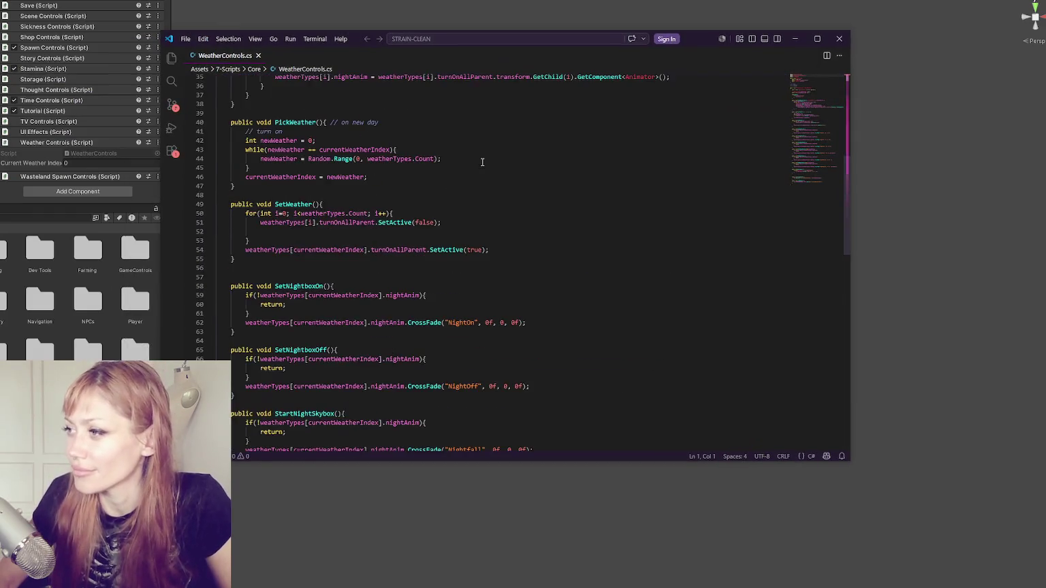
{"action": "scroll", "coordinate": [498, 182], "scroll_direction": "up", "scroll_amount": 20}
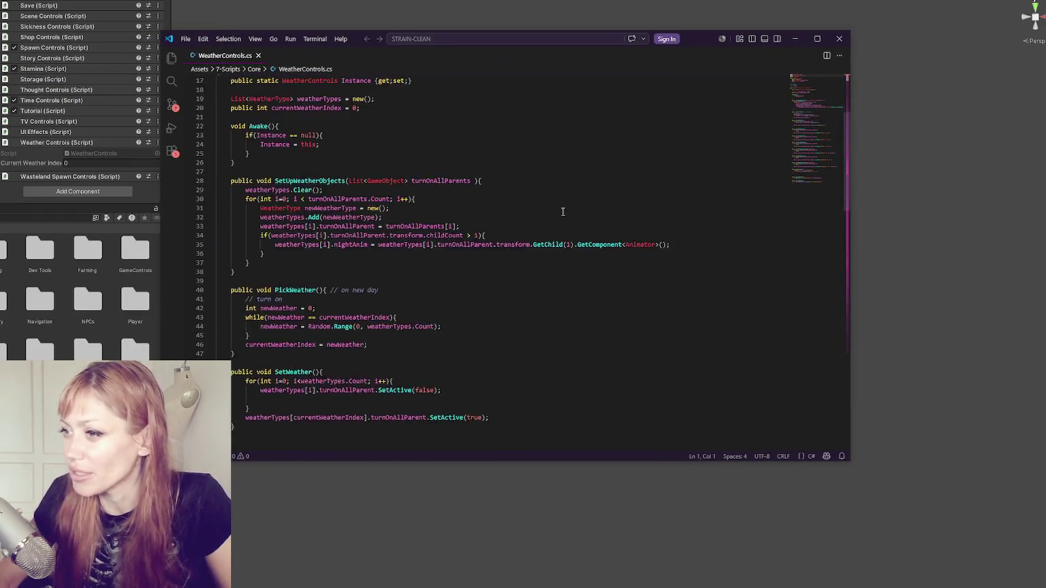
{"action": "left_click", "coordinate": [376, 206]}
{"action": "scroll", "coordinate": [440, 171], "scroll_direction": "down", "scroll_amount": 5}
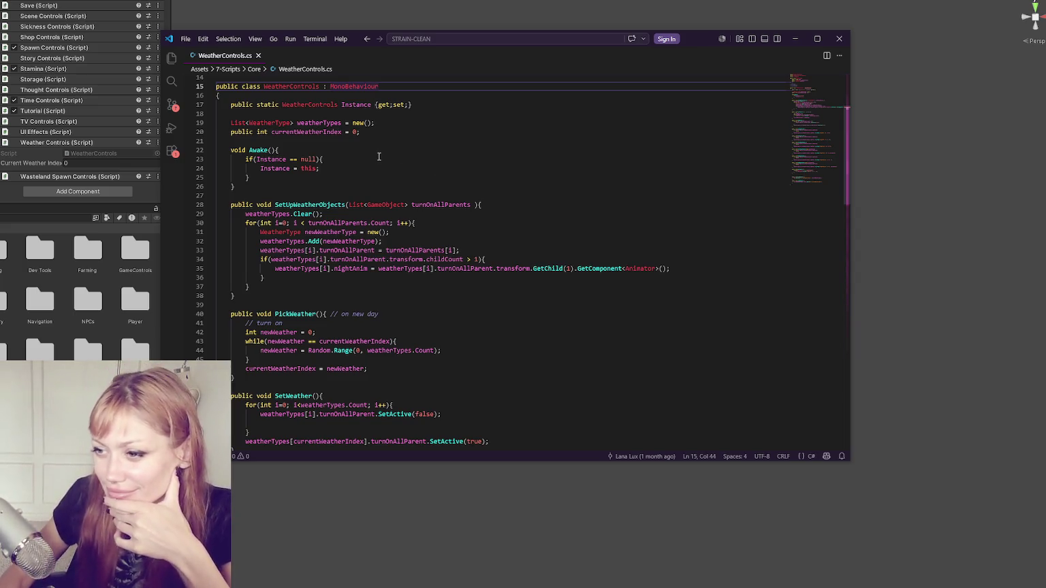
{"action": "scroll", "coordinate": [399, 157], "scroll_direction": "down", "scroll_amount": 4}
{"action": "scroll", "coordinate": [400, 158], "scroll_direction": "down", "scroll_amount": 6}
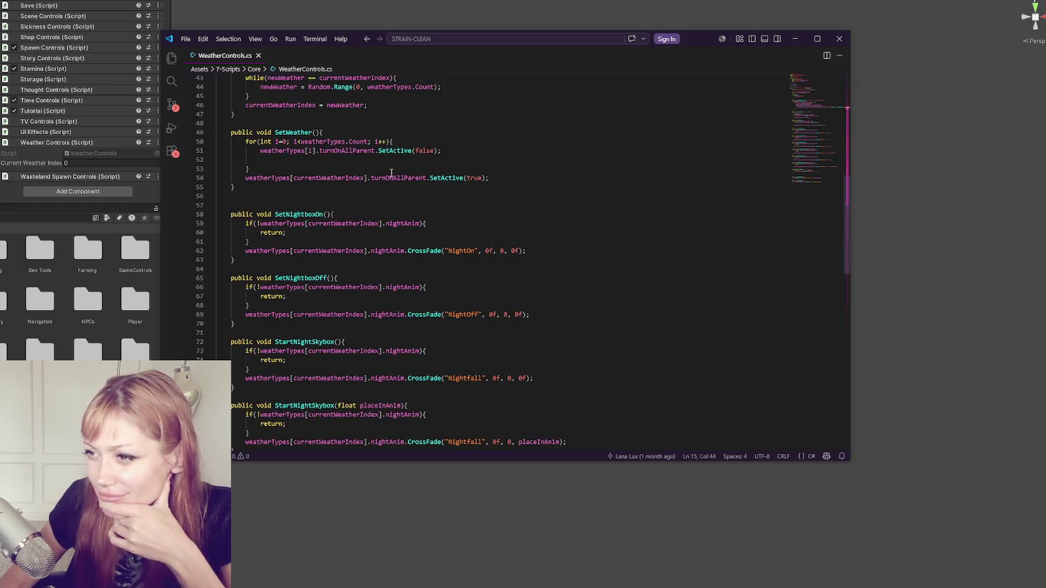
{"action": "scroll", "coordinate": [391, 172], "scroll_direction": "down", "scroll_amount": 2}
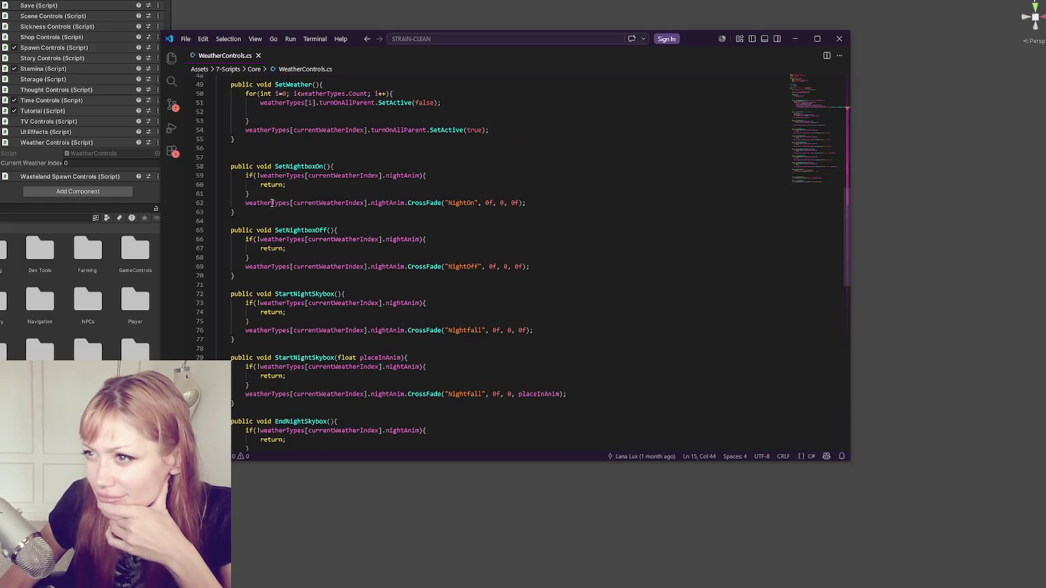
- Search 'time' in the Unity Project window and open TimeControls.cs in the code editor
{"action": "left_click", "coordinate": [62, 224]}
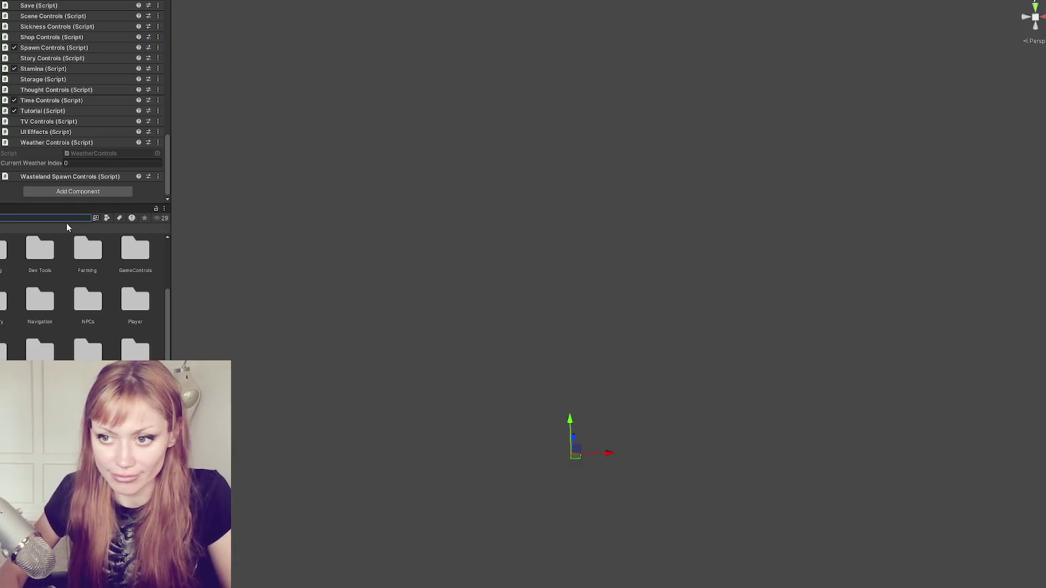
{"action": "type", "text": "time"}
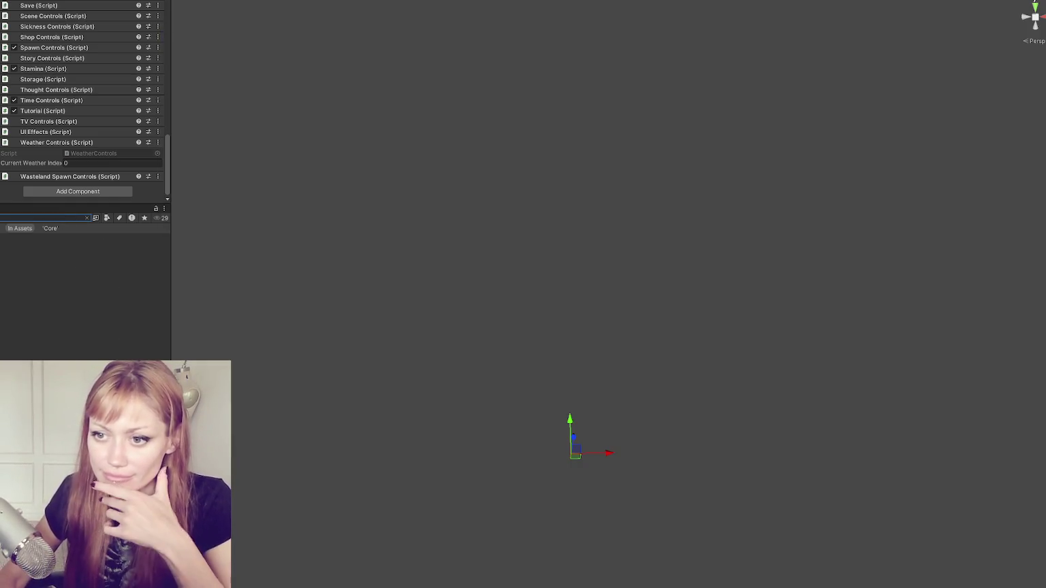
{"action": "key", "text": "Down"}
{"action": "key", "text": "Return"}
{"action": "scroll", "coordinate": [272, 245], "scroll_direction": "down", "scroll_amount": 10}
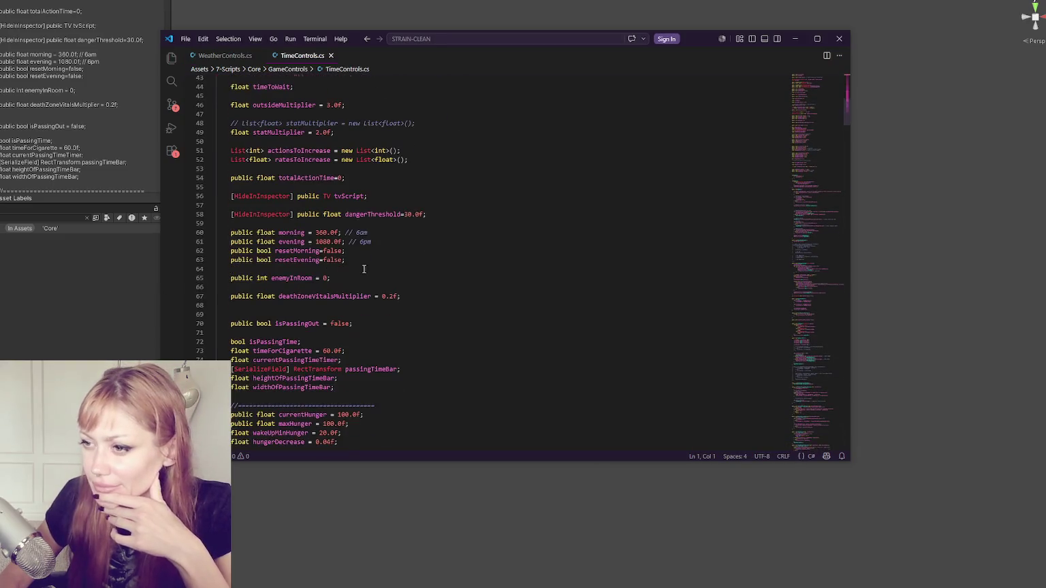
- Back in WeatherControls.cs, highlight SetNightboxOn, SetWeather, SetUpWeatherObjects and the nightAnim field
{"action": "key", "text": "ctrl+Tab"}
{"action": "double_click", "coordinate": [295, 166]}
{"action": "scroll", "coordinate": [315, 173], "scroll_direction": "up", "scroll_amount": 3}
{"action": "double_click", "coordinate": [306, 180]}
{"action": "scroll", "coordinate": [355, 169], "scroll_direction": "up", "scroll_amount": 3}
{"action": "scroll", "coordinate": [355, 169], "scroll_direction": "up", "scroll_amount": 3}
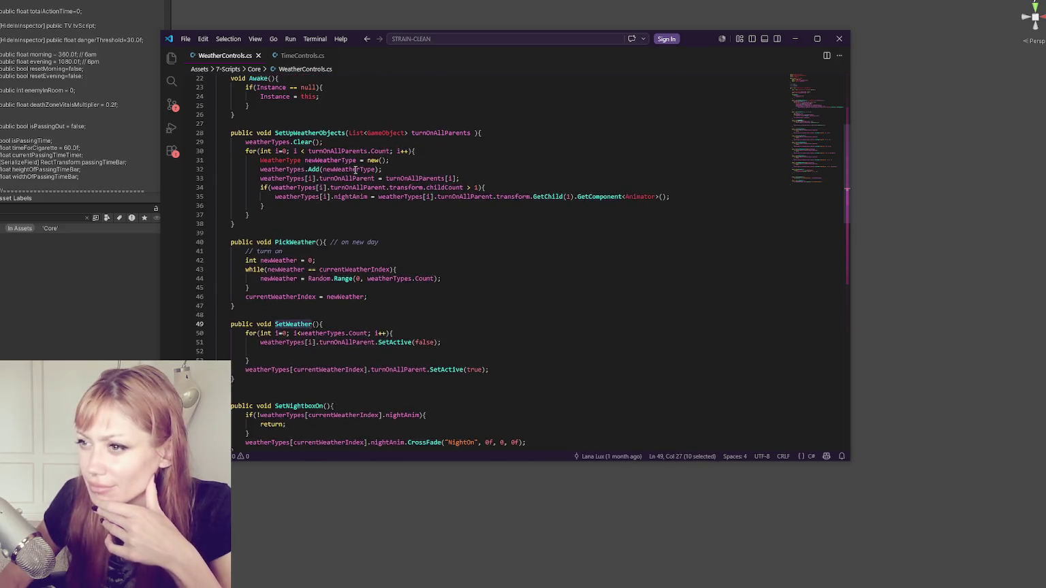
{"action": "scroll", "coordinate": [355, 170], "scroll_direction": "up", "scroll_amount": 2}
{"action": "double_click", "coordinate": [315, 181]}
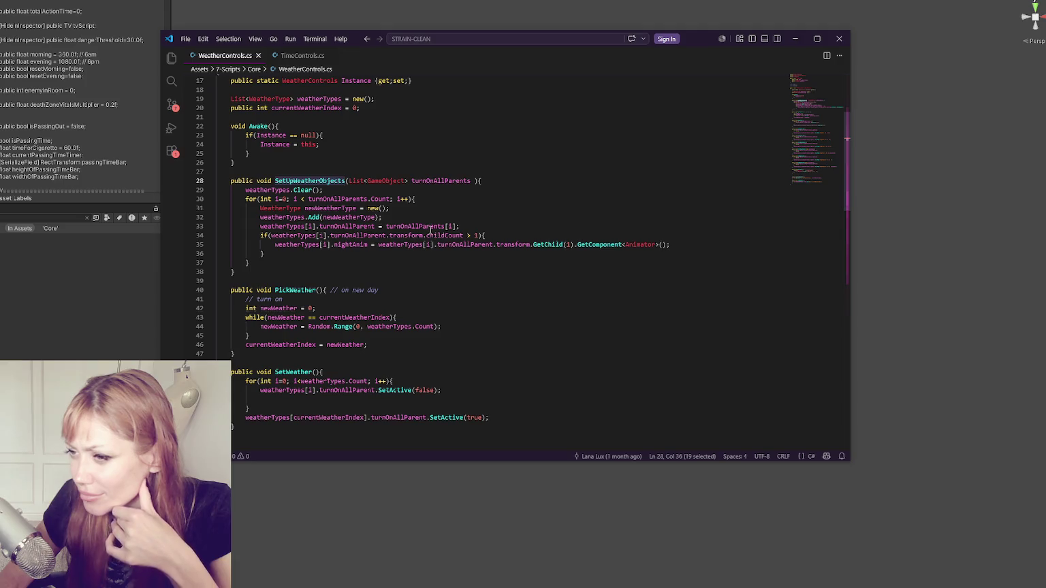
{"action": "double_click", "coordinate": [351, 244]}
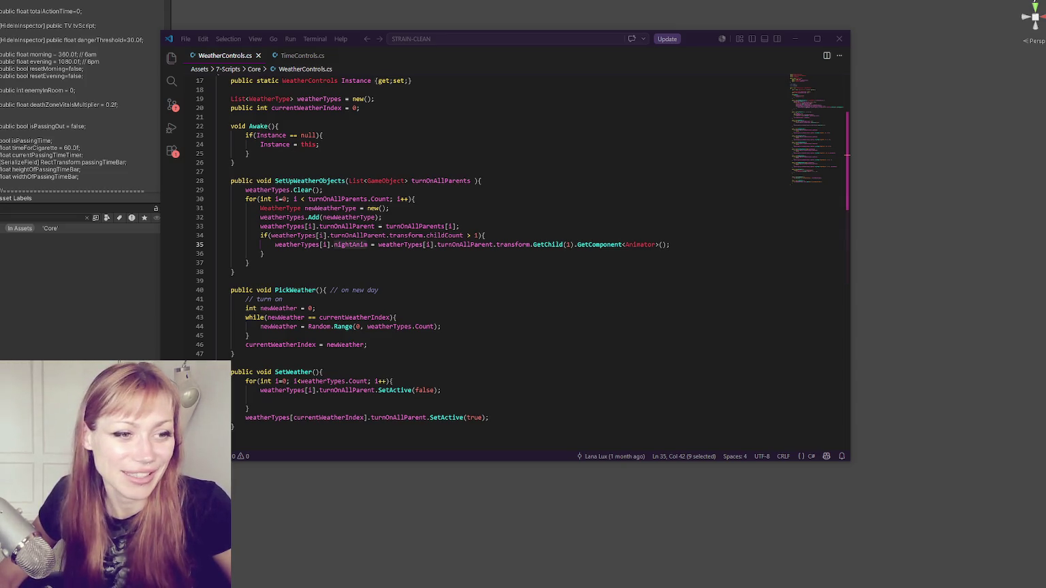
- Switch to the Chrome window playing the 'Farm kids just built different' Short
{"action": "key", "text": "alt+Tab"}
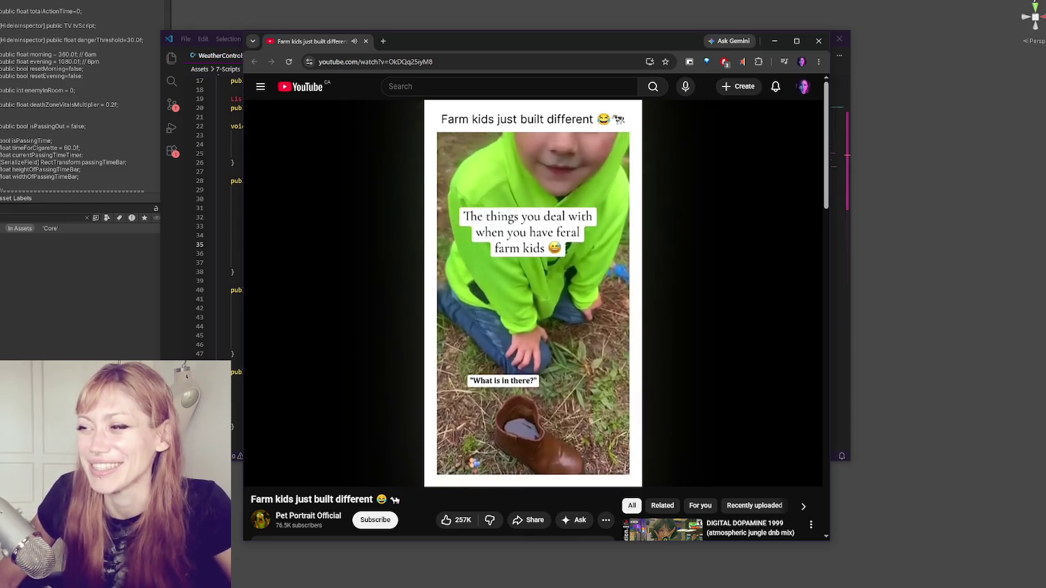
- Maximize the browser, pause the Short, scrub back to replay the frog clip, and pause again
{"action": "left_click", "coordinate": [796, 41]}
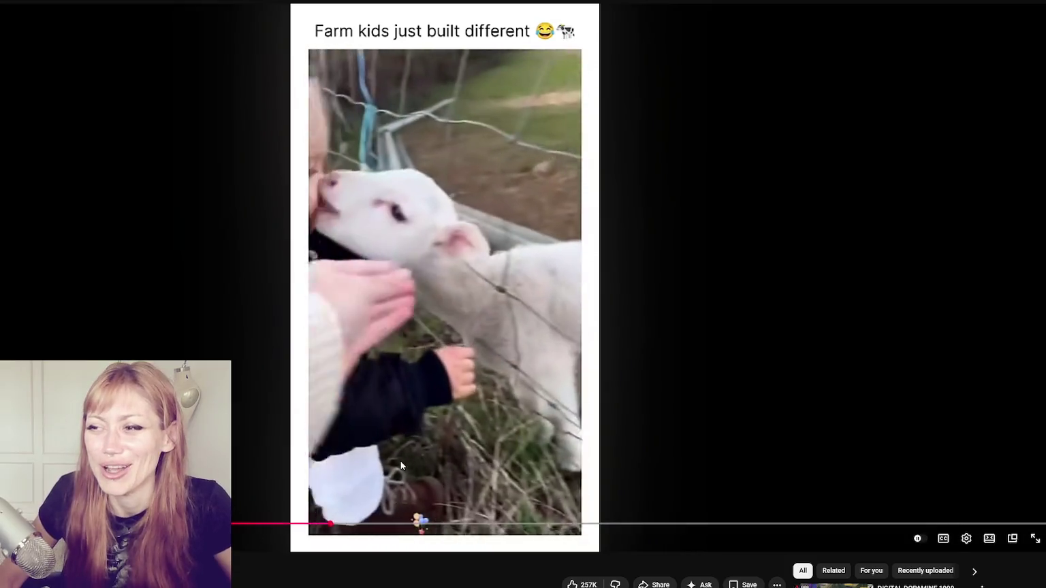
{"action": "key", "text": "space"}
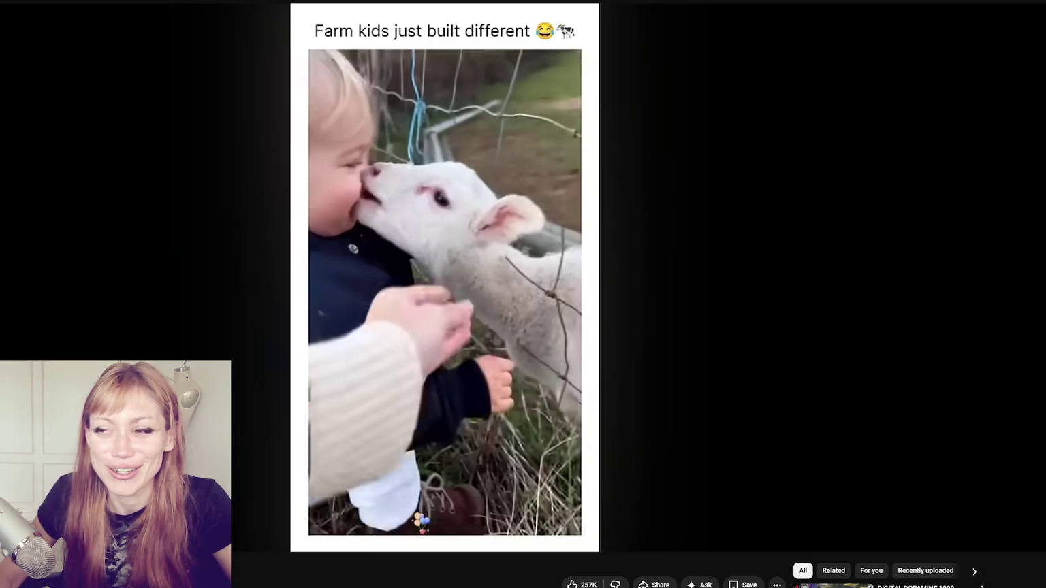
{"action": "left_click_drag", "start_coordinate": [427, 523], "coordinate": [278, 528]}
{"action": "scroll", "coordinate": [455, 514], "scroll_direction": "down", "scroll_amount": 1}
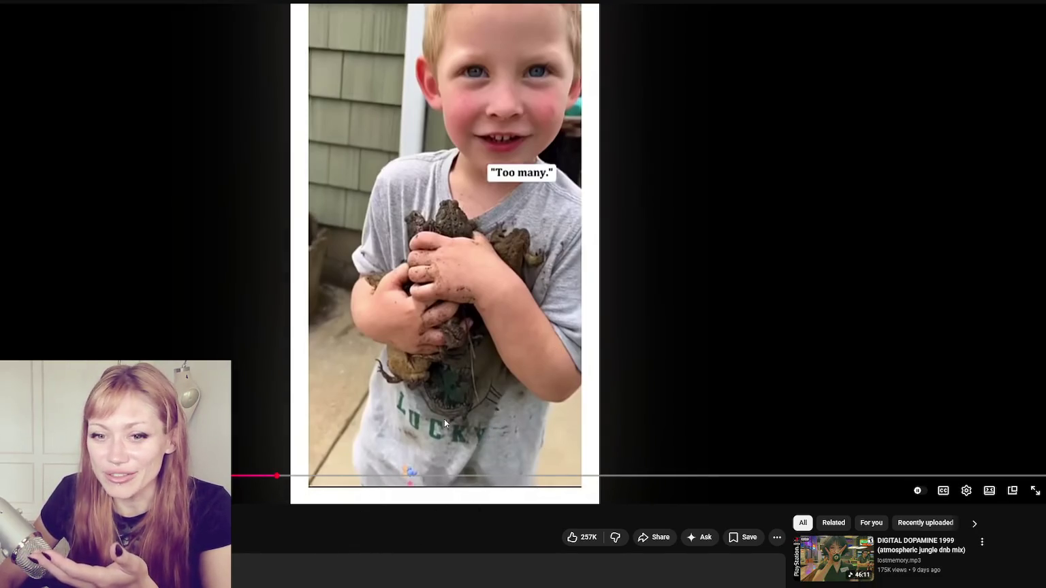
{"action": "scroll", "coordinate": [462, 411], "scroll_direction": "up", "scroll_amount": 1}
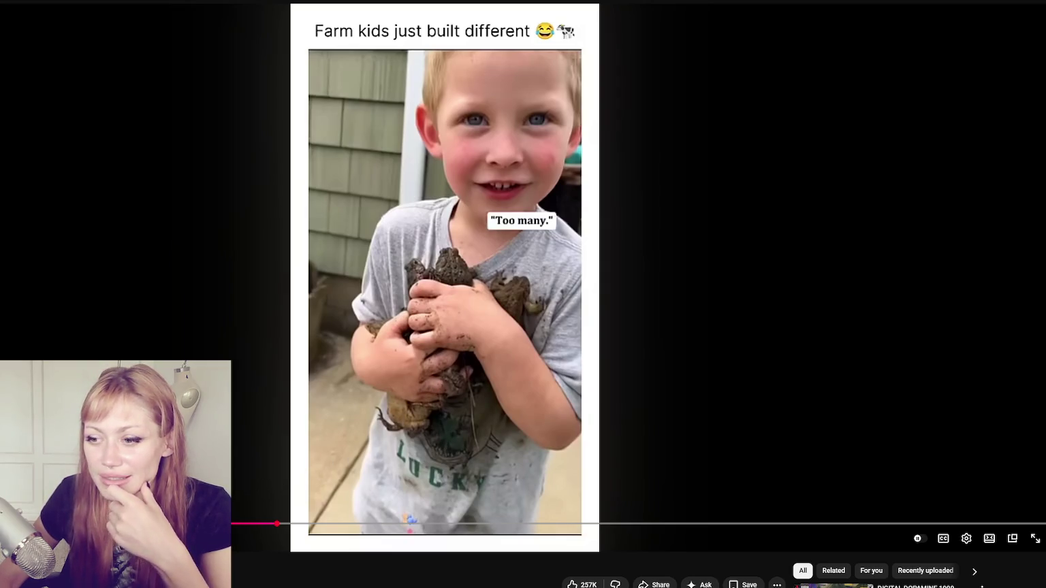
{"action": "left_click", "coordinate": [252, 525]}
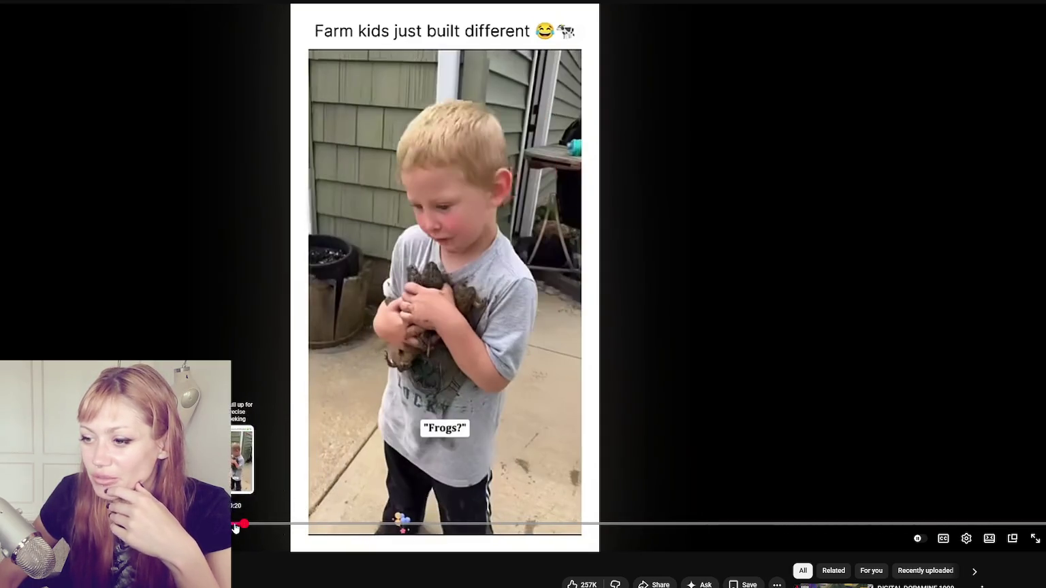
{"action": "key", "text": "j"}
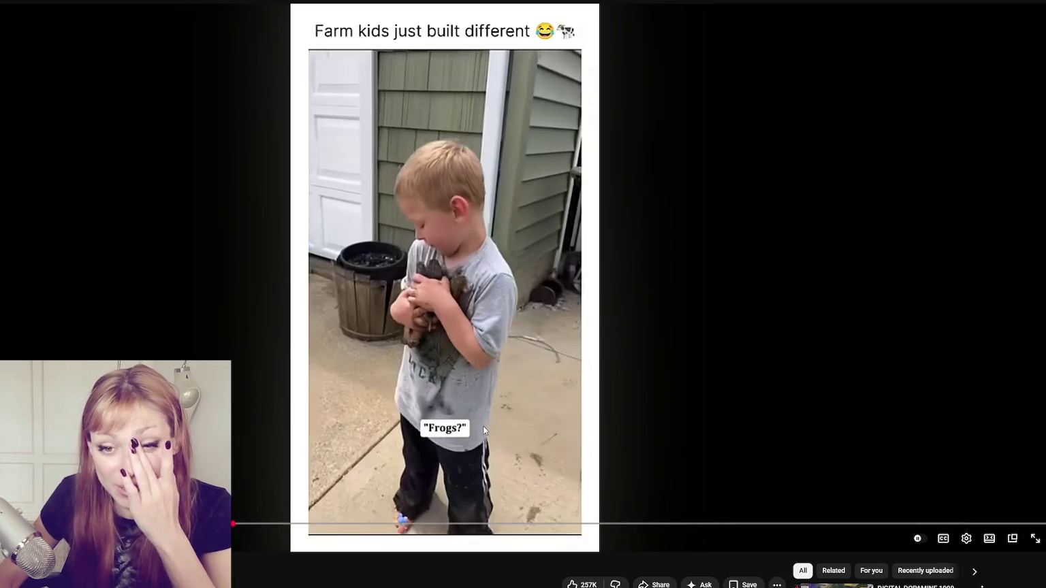
{"action": "left_click", "coordinate": [472, 275]}
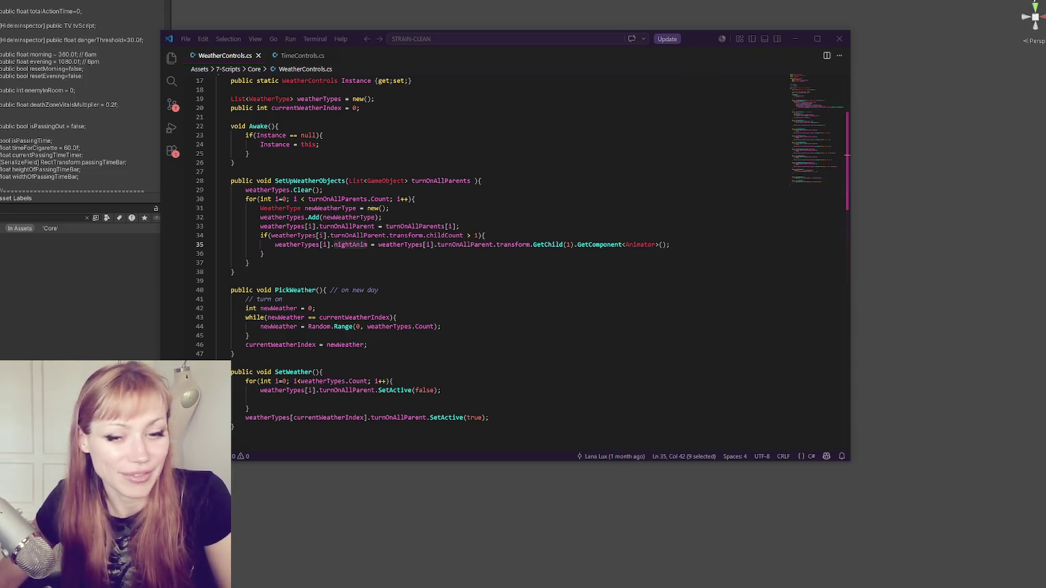
- Highlight every use of weatherTypes in WeatherControls.cs
{"action": "left_click", "coordinate": [438, 226]}
{"action": "scroll", "coordinate": [477, 225], "scroll_direction": "down", "scroll_amount": 1}
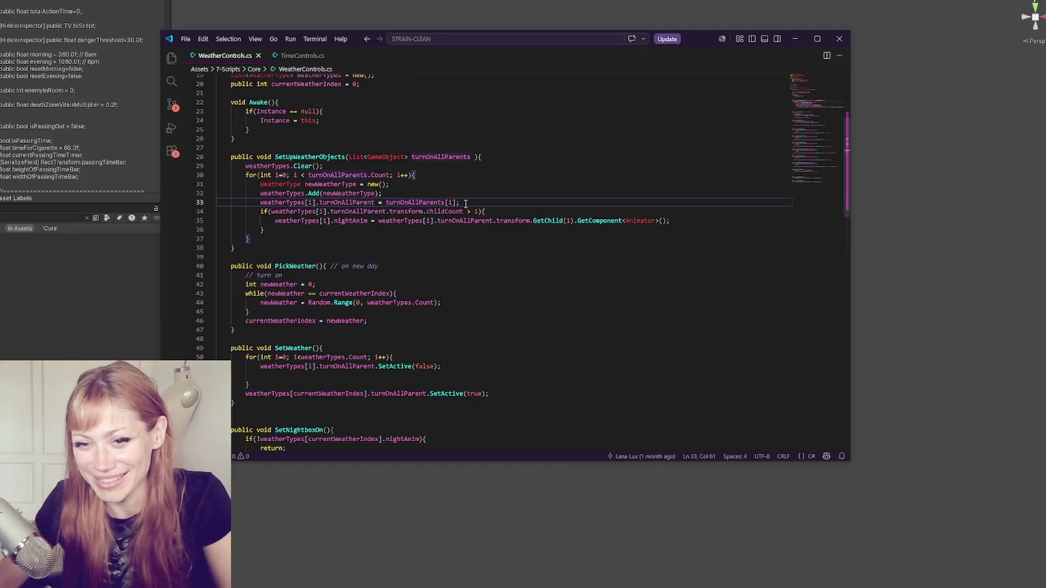
{"action": "double_click", "coordinate": [312, 221]}
{"action": "left_click", "coordinate": [517, 211]}
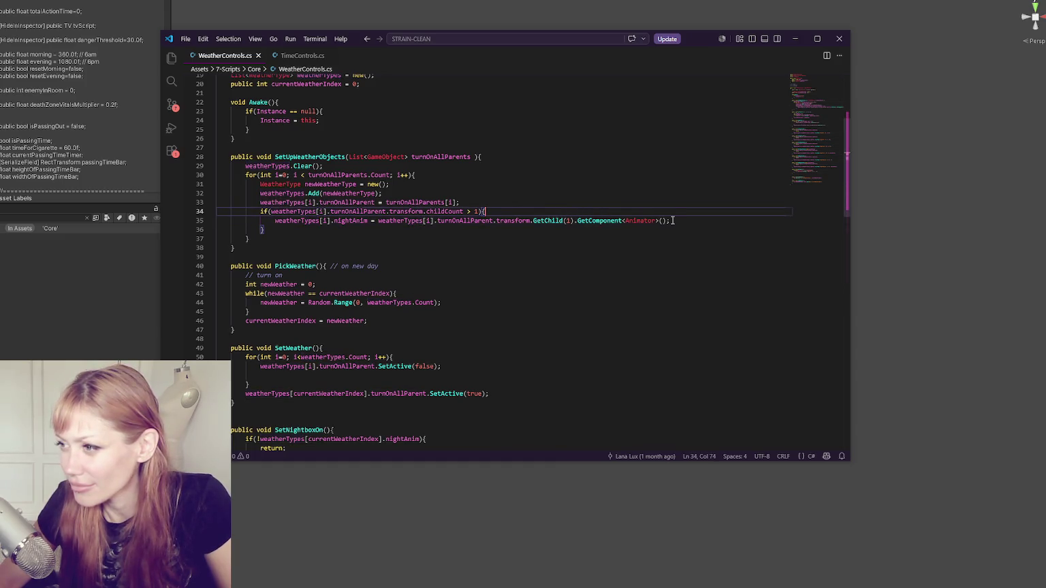
- Add the comment '// NOTE: put animator as child 1 (not 0)' above SetUpWeatherObjects and save
{"action": "left_click", "coordinate": [547, 154]}
{"action": "left_click", "coordinate": [551, 150]}
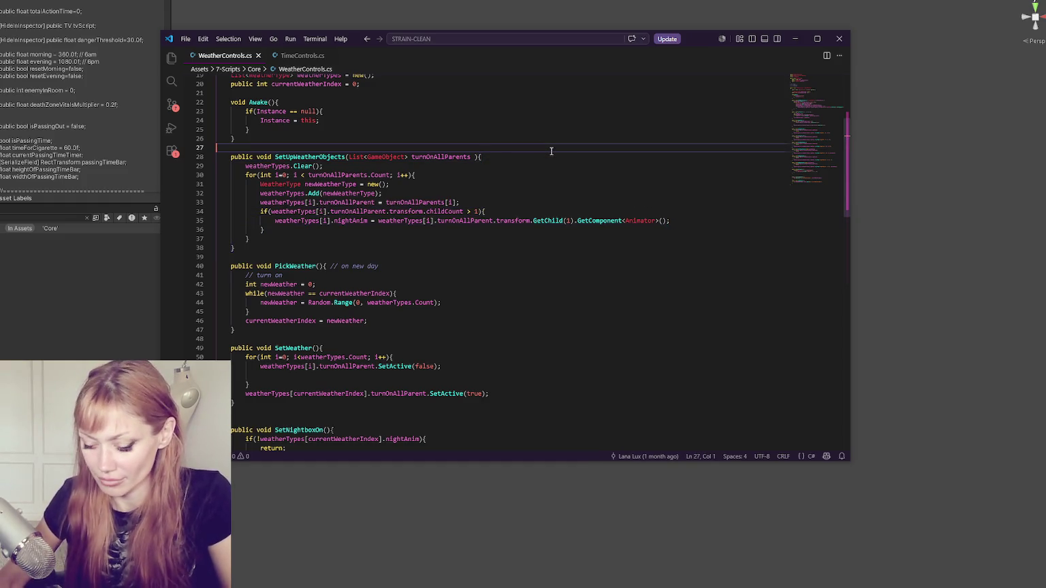
{"action": "key", "text": "Return"}
{"action": "type", "text": "// "}
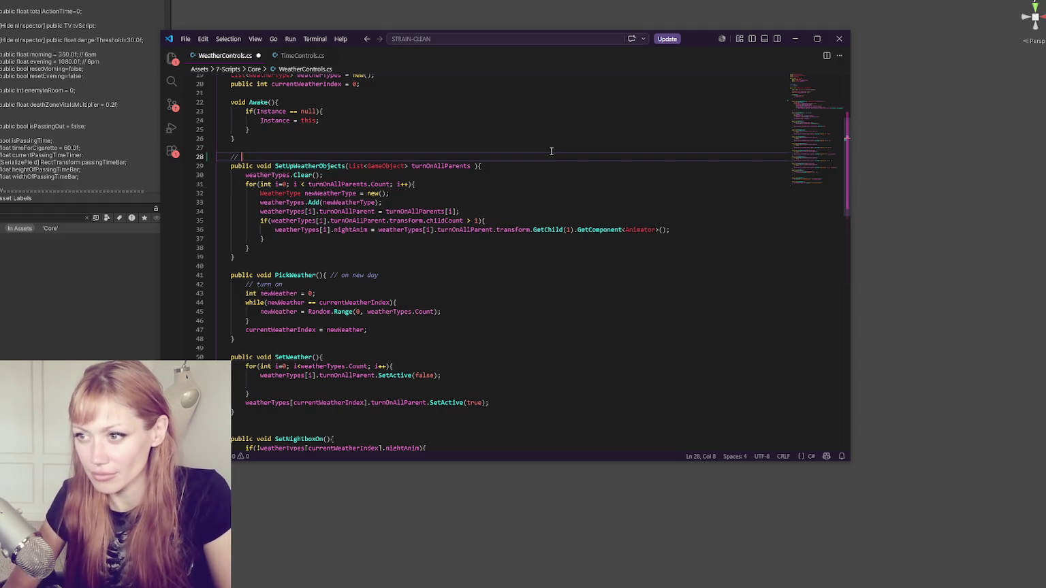
{"action": "type", "text": "NOTE: put animator as"}
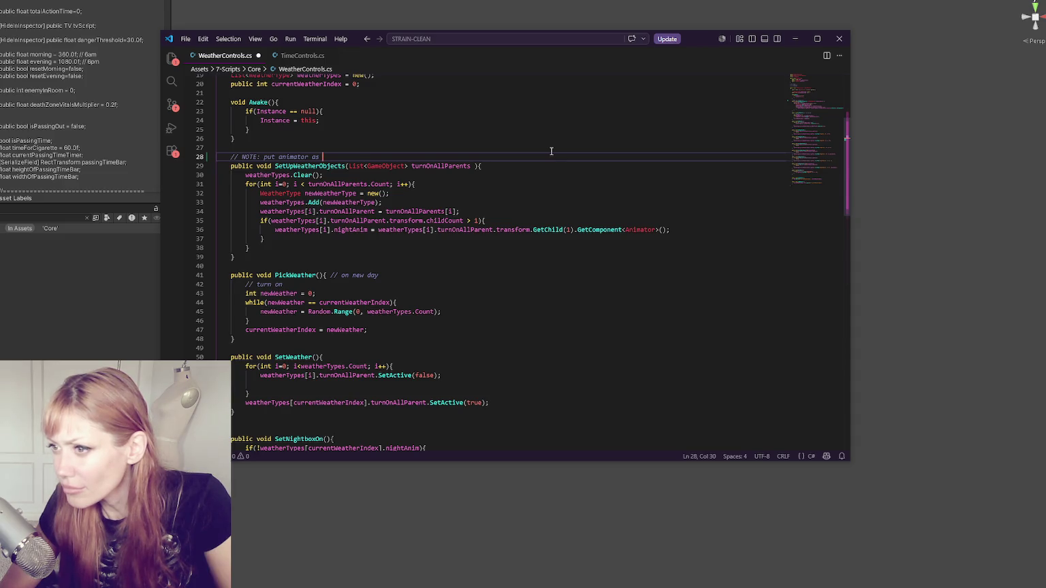
{"action": "type", "text": "c"}
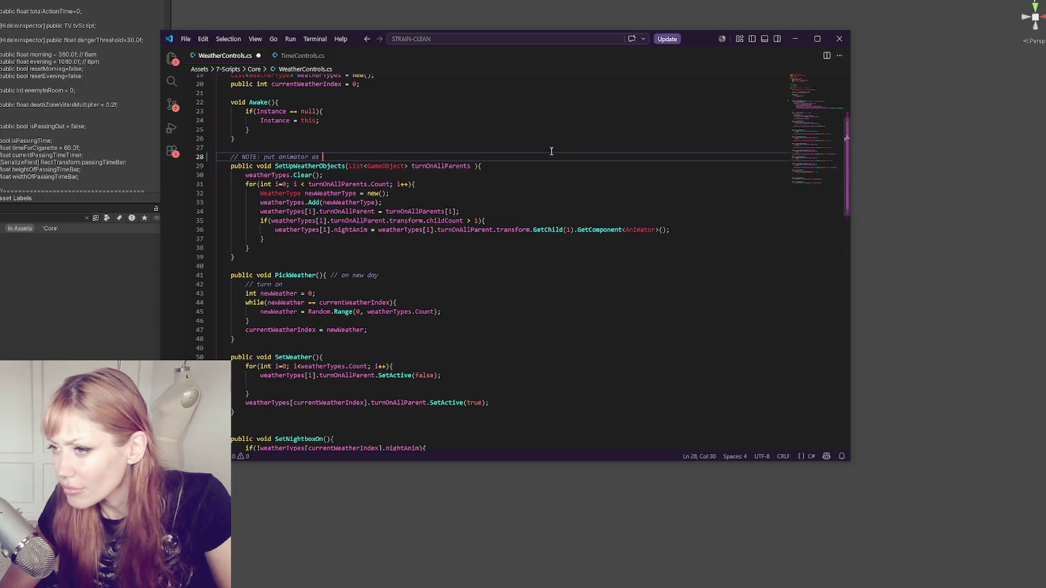
{"action": "type", "text": "hild 1 "}
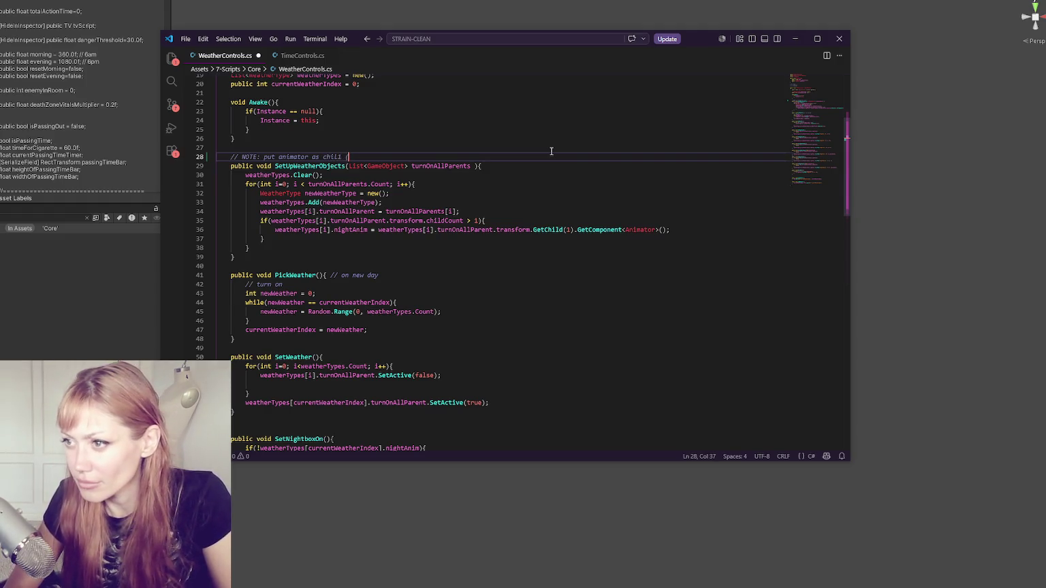
{"action": "type", "text": "(not 0)"}
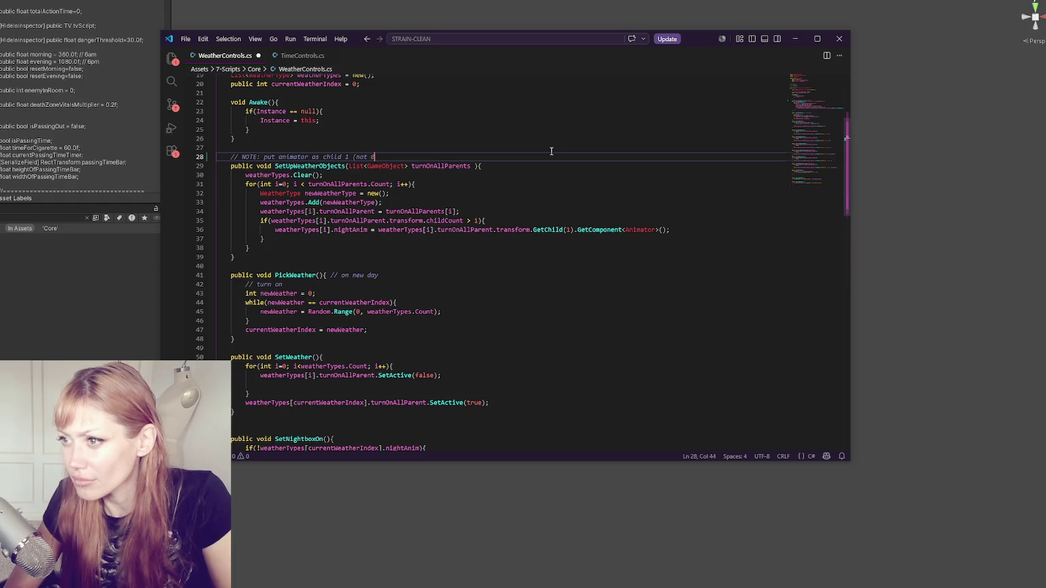
{"action": "left_click", "coordinate": [541, 195]}
{"action": "key", "text": "ctrl+s"}
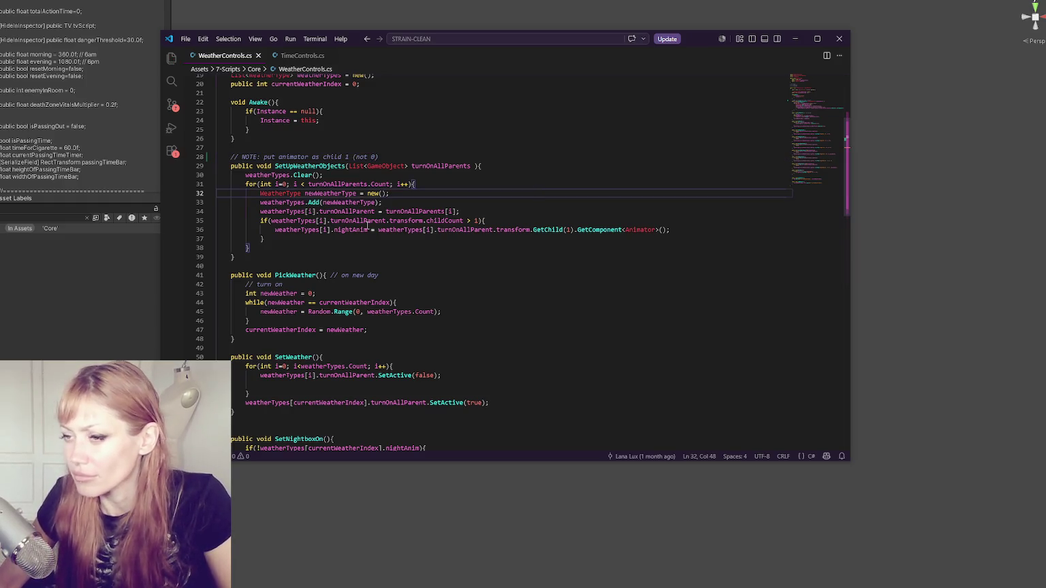
{"action": "key", "text": "alt+Tab"}
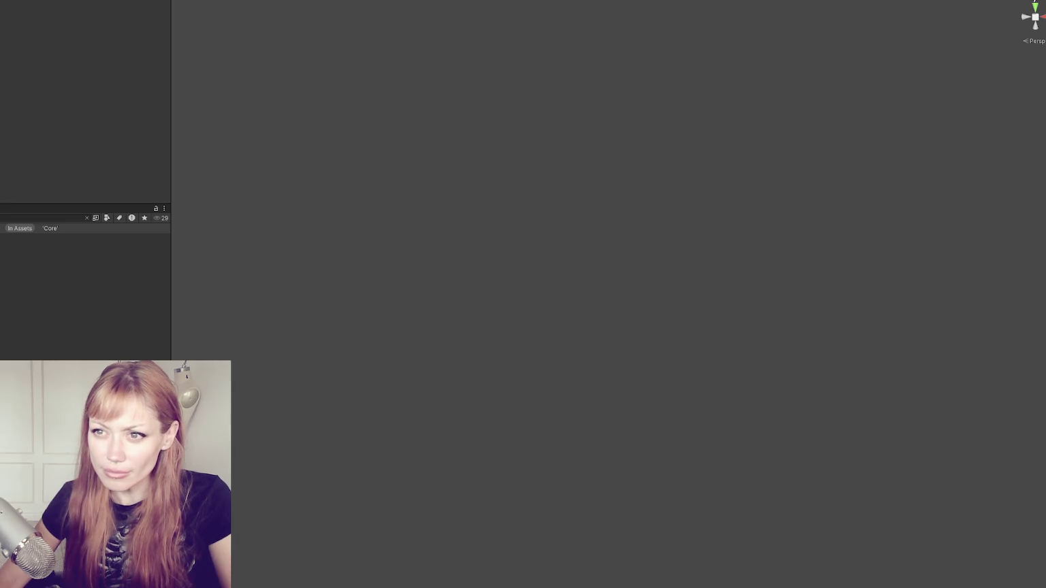
- Open the Home scene and inspect the weather objects in its All Objects list
{"action": "left_click", "coordinate": [86, 218]}
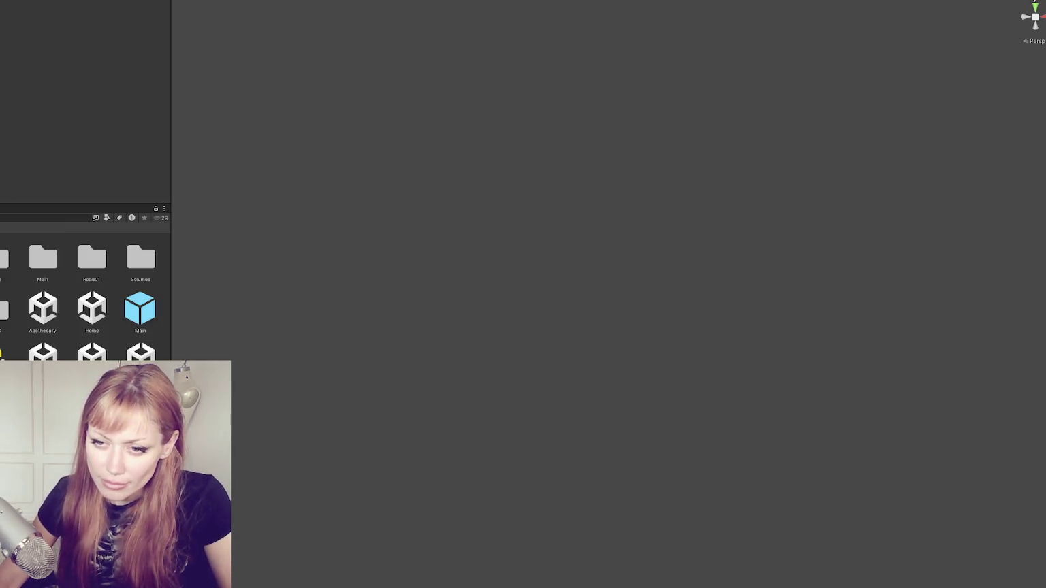
{"action": "right_click", "coordinate": [90, 317]}
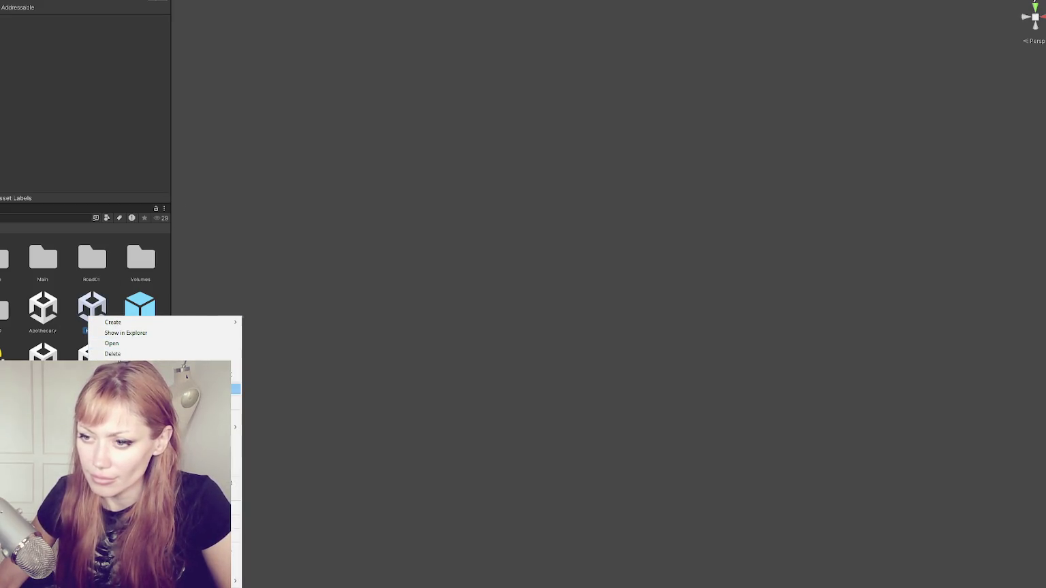
{"action": "left_click", "coordinate": [21, 183]}
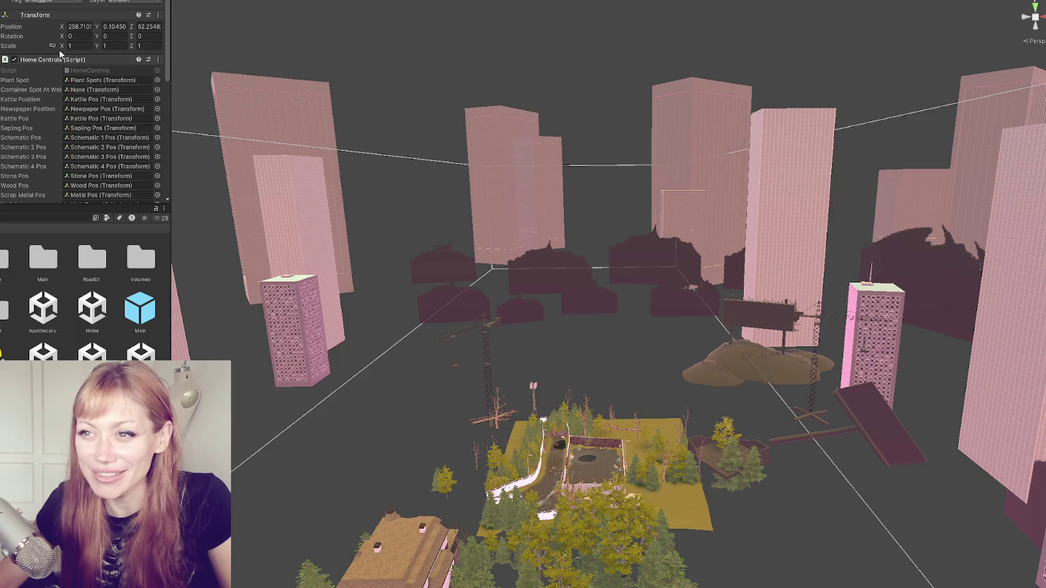
{"action": "scroll", "coordinate": [69, 64], "scroll_direction": "down", "scroll_amount": 5}
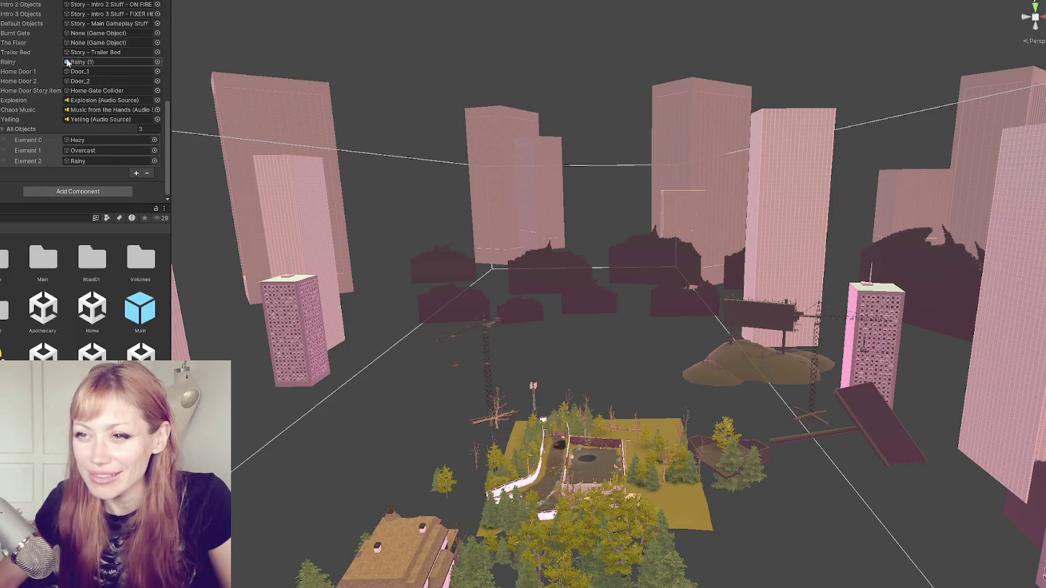
{"action": "left_click", "coordinate": [572, 443]}
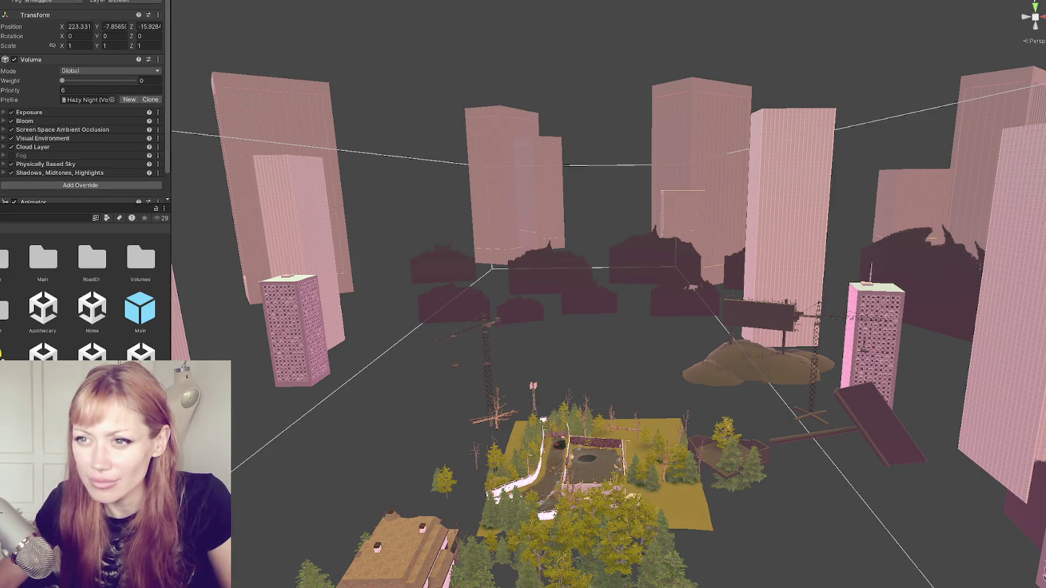
{"action": "left_click", "coordinate": [572, 444]}
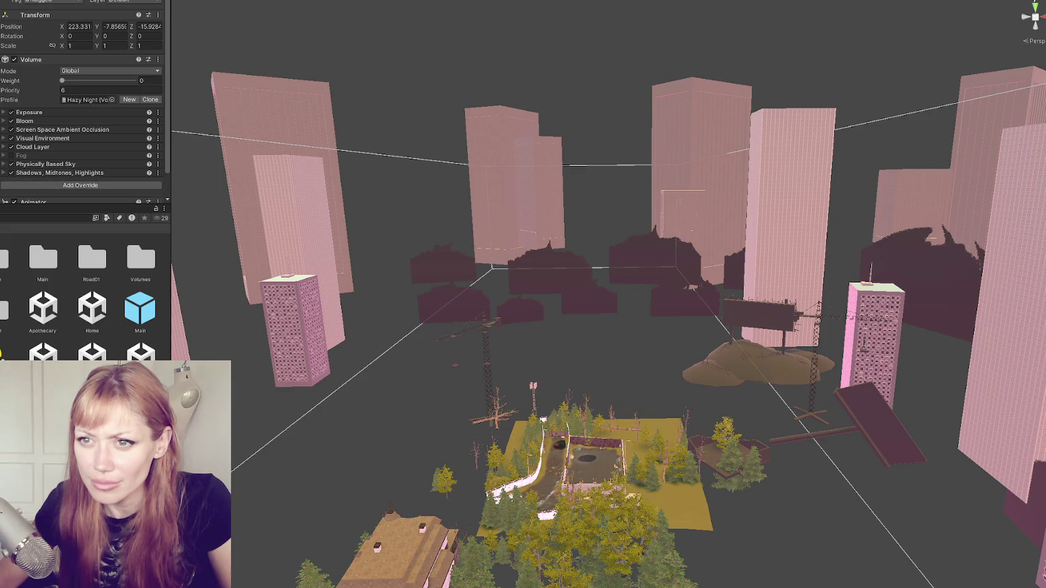
{"action": "key", "text": "Down"}
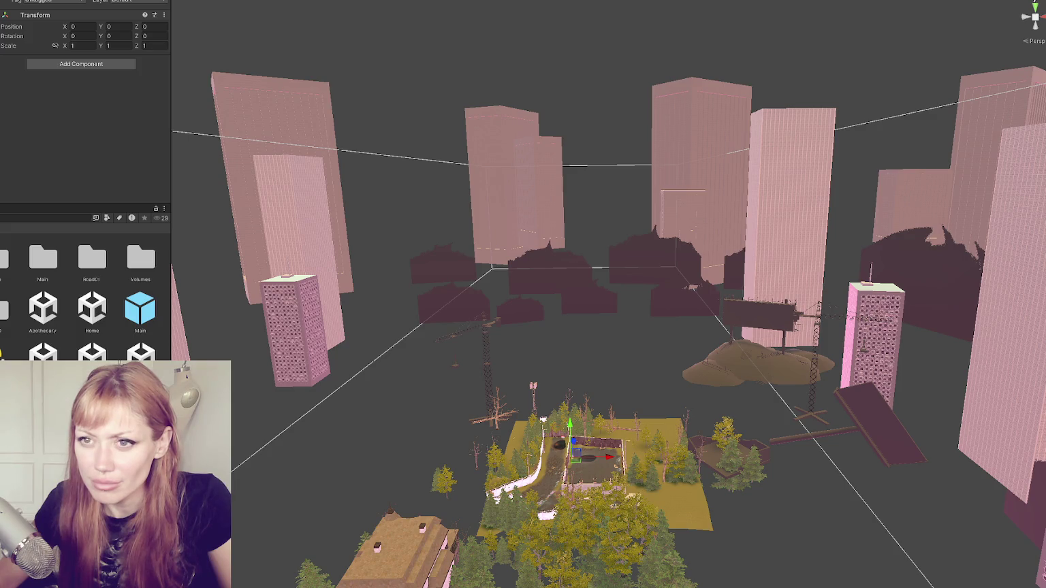
- Back in WeatherControls.cs, delete the note wording so the comment reads just '// NOTE:'
{"action": "key", "text": "alt+Tab"}
{"action": "left_click_drag", "start_coordinate": [411, 158], "coordinate": [264, 156]}
{"action": "key", "text": "BackSpace"}
{"action": "double_click", "coordinate": [358, 221]}
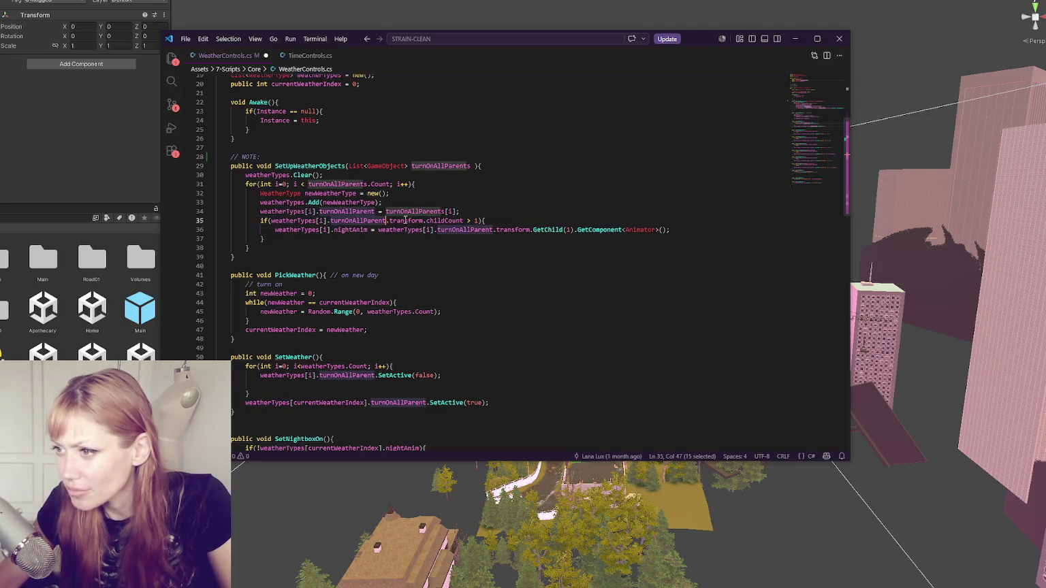
- Highlight the weatherTypes and turnOnAllParent uses, including turnOnAllParent in the WeatherType class
{"action": "double_click", "coordinate": [297, 229]}
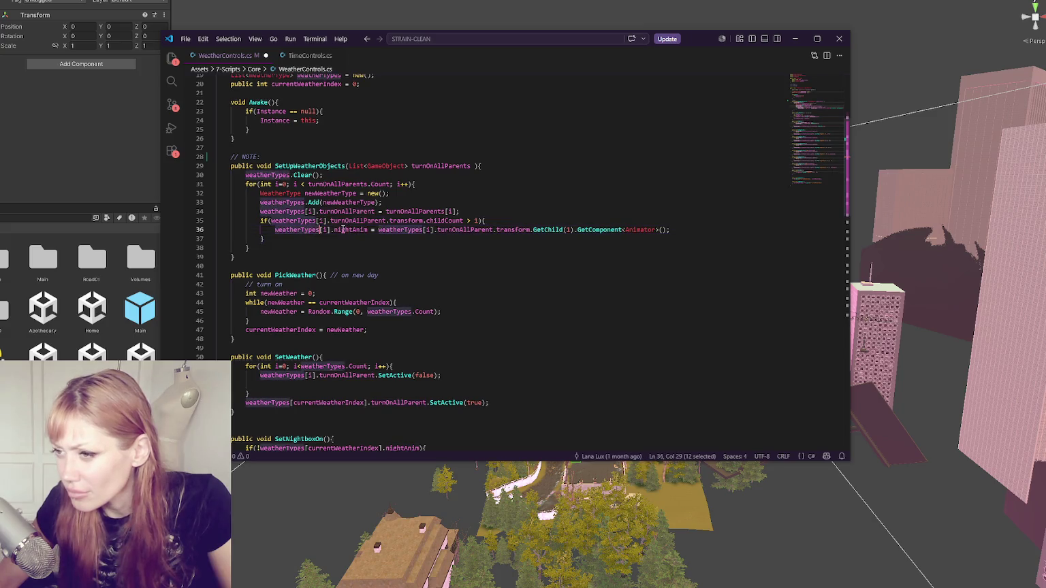
{"action": "double_click", "coordinate": [395, 232]}
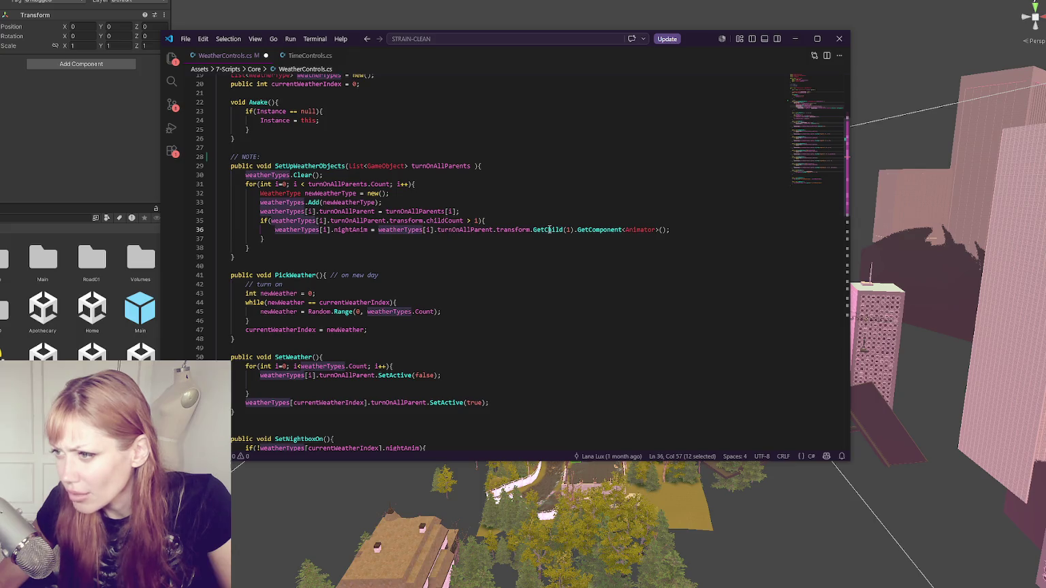
{"action": "double_click", "coordinate": [470, 230]}
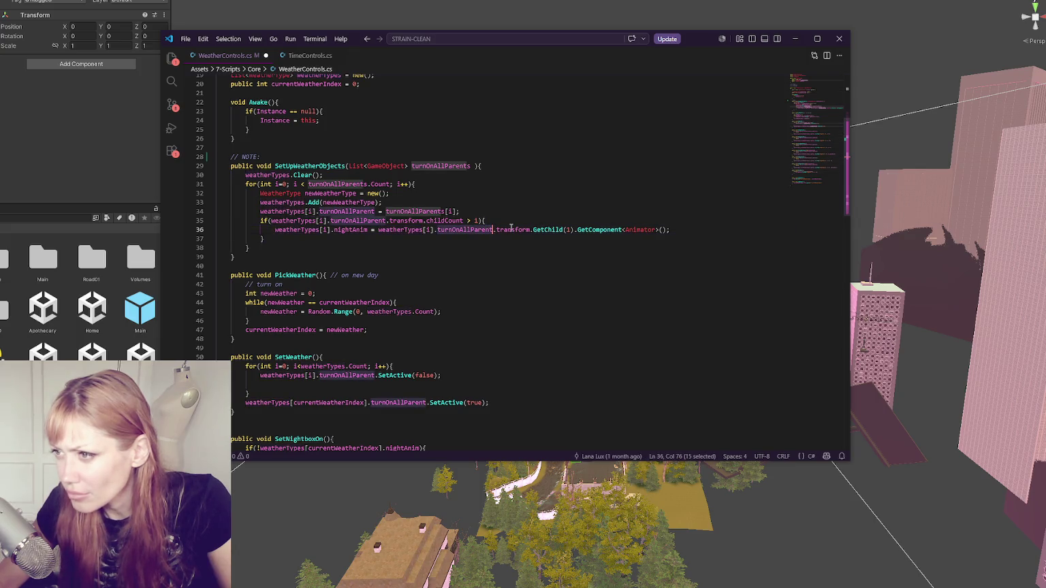
{"action": "scroll", "coordinate": [512, 218], "scroll_direction": "up", "scroll_amount": 4}
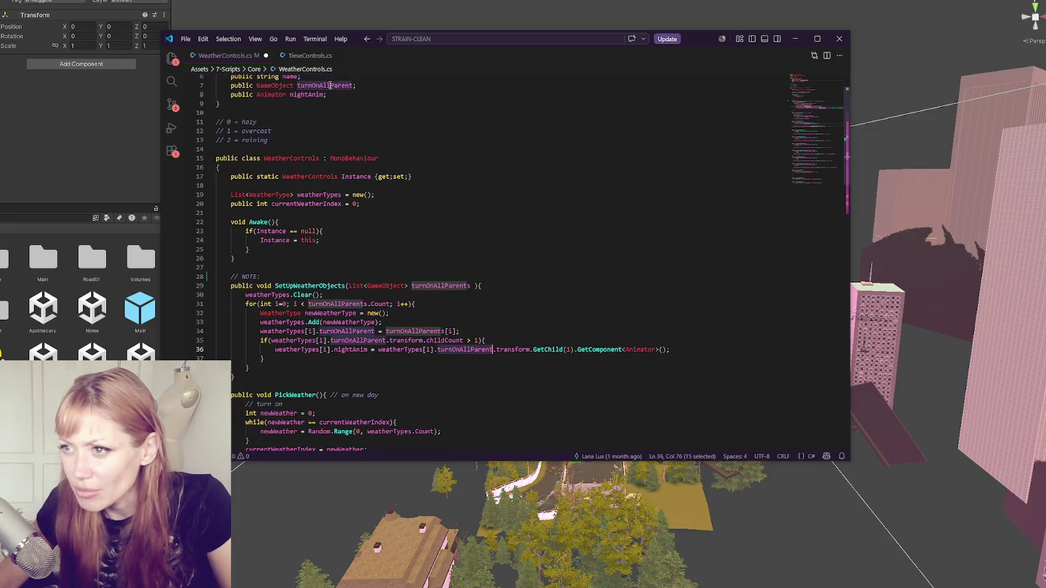
{"action": "scroll", "coordinate": [333, 123], "scroll_direction": "up", "scroll_amount": 2}
{"action": "double_click", "coordinate": [348, 133]}
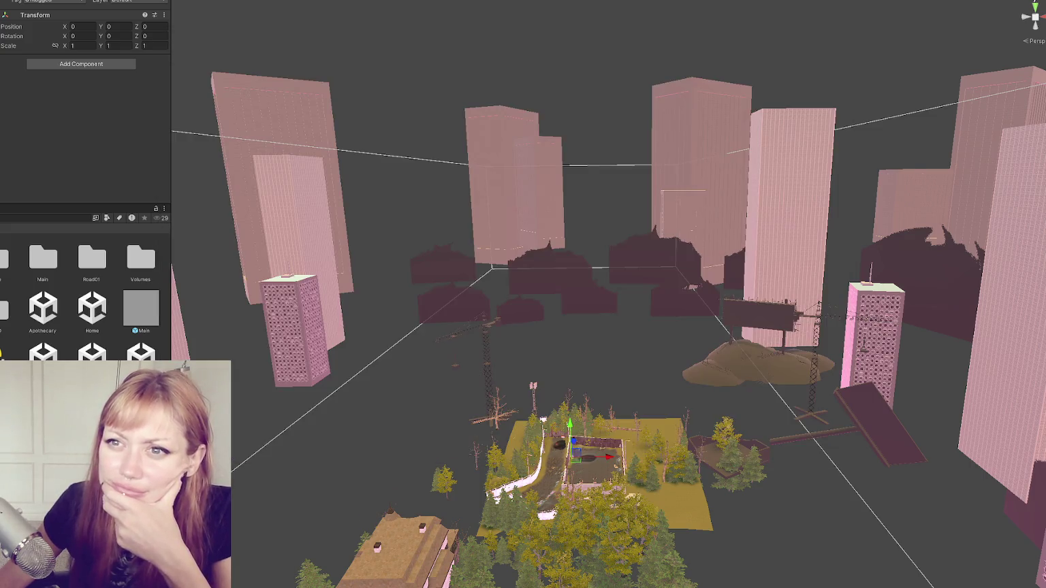
{"action": "left_click", "coordinate": [73, 85]}
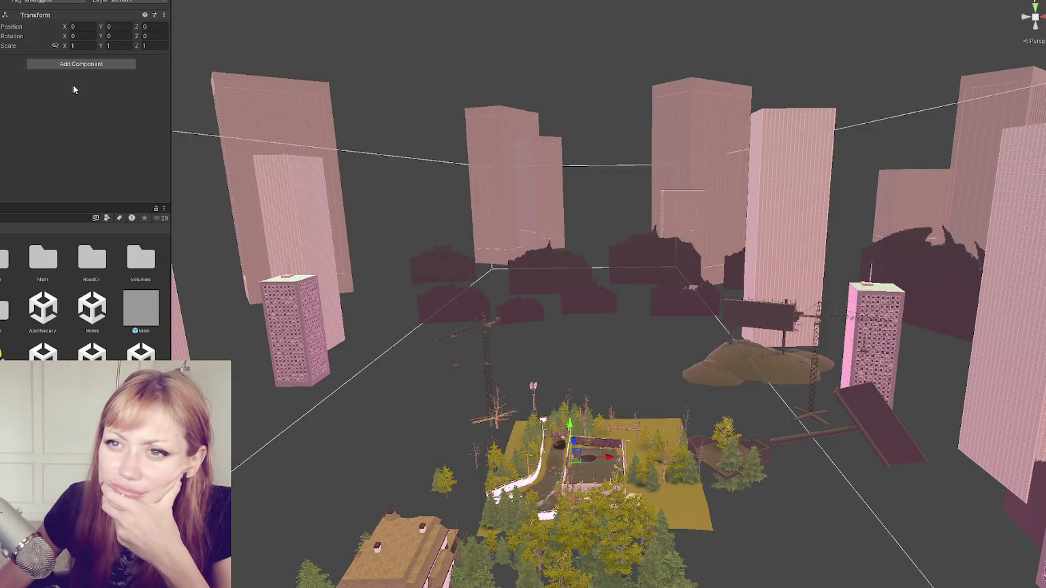
- Review the All Objects entries in the Inspector and open the HomeControls script in the code editor
{"action": "scroll", "coordinate": [75, 82], "scroll_direction": "down", "scroll_amount": 10}
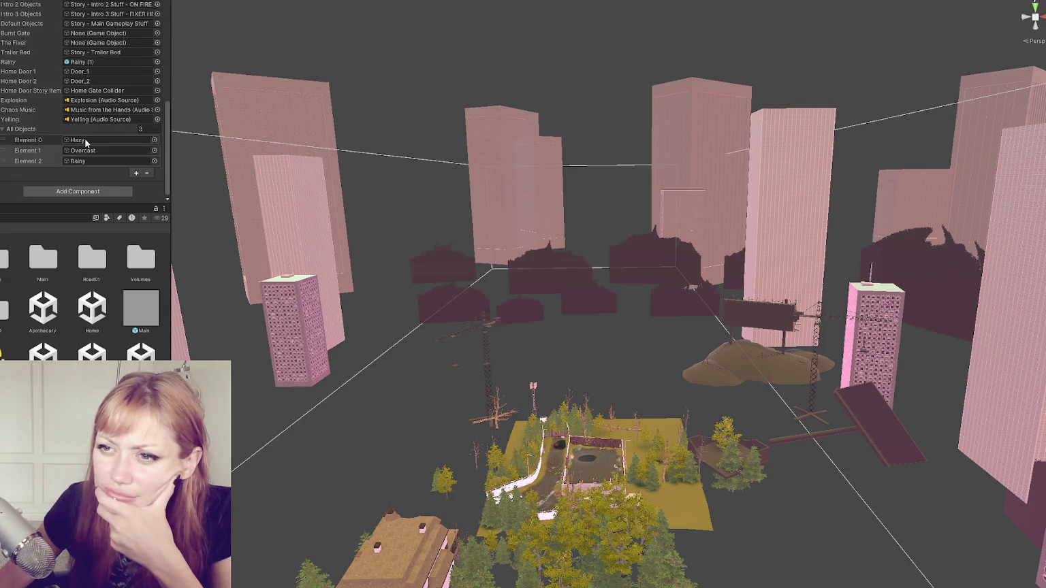
{"action": "scroll", "coordinate": [80, 121], "scroll_direction": "up", "scroll_amount": 10}
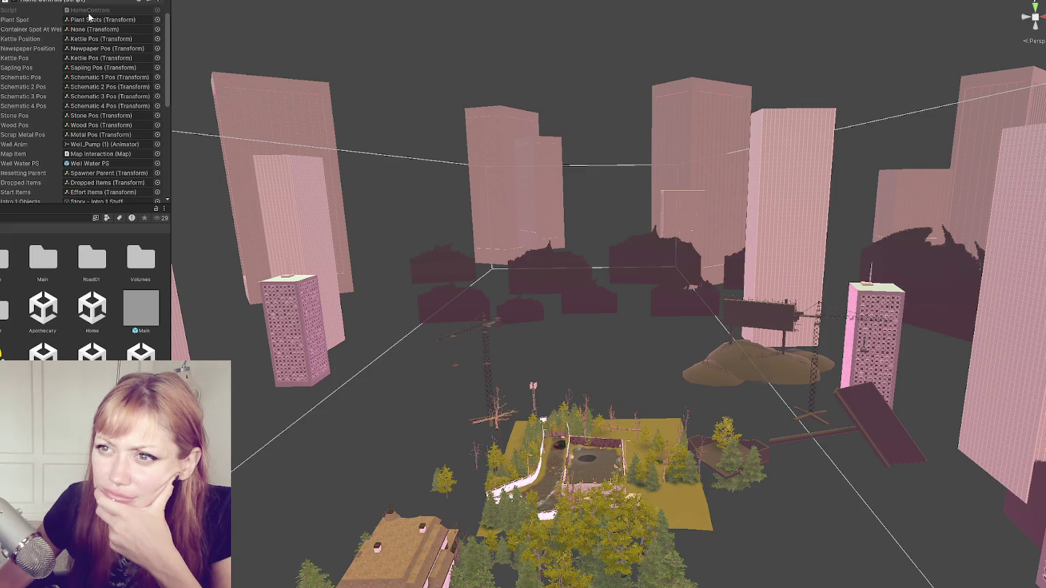
{"action": "double_click", "coordinate": [88, 10]}
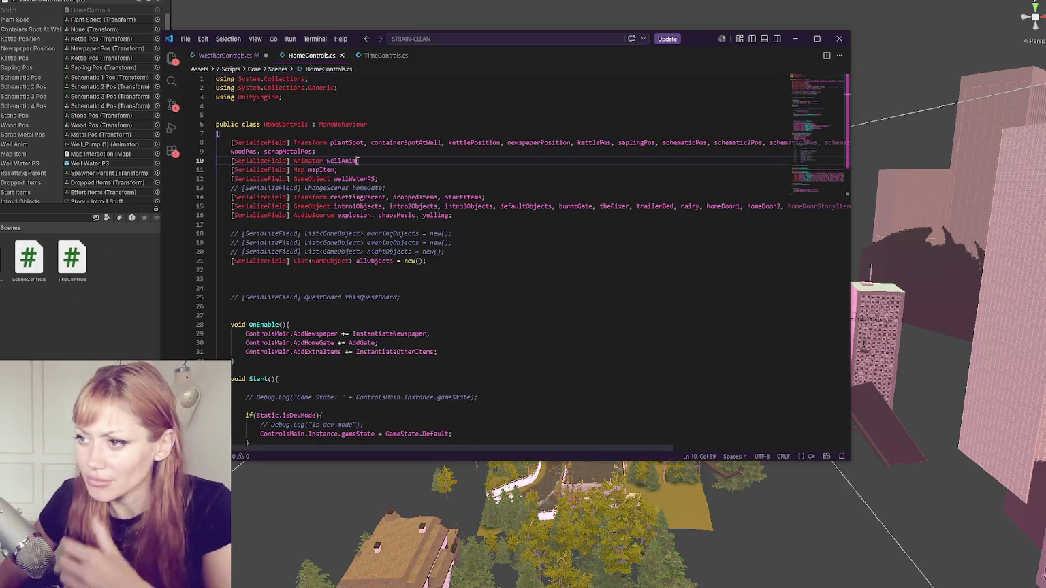
- Search HomeControls.cs for 'weather' and jump to the SetUpWeatherObjects definition in WeatherControls.cs
{"action": "key", "text": "ctrl+f"}
{"action": "type", "text": "weather"}
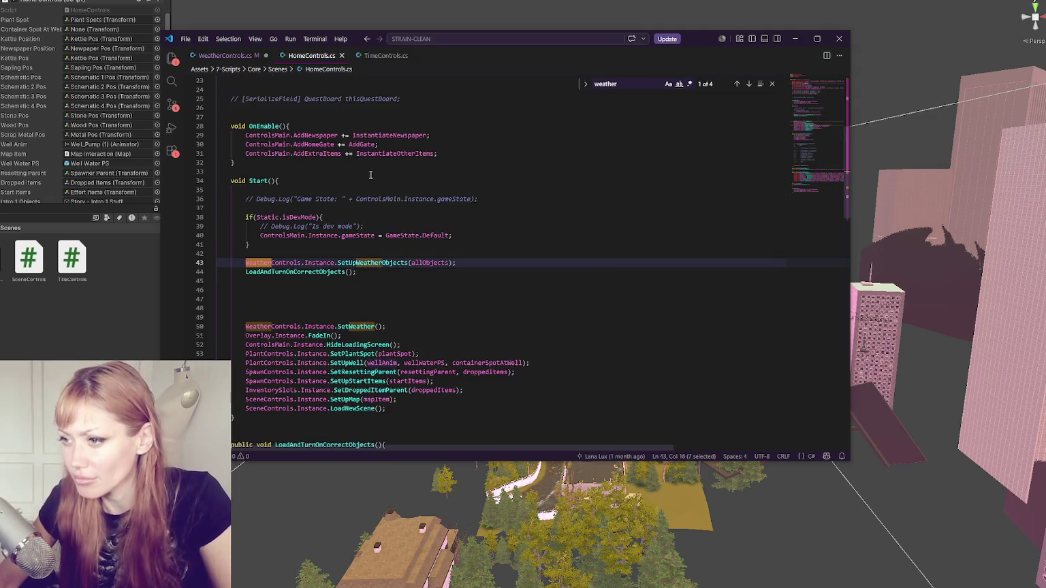
{"action": "double_click", "coordinate": [429, 263]}
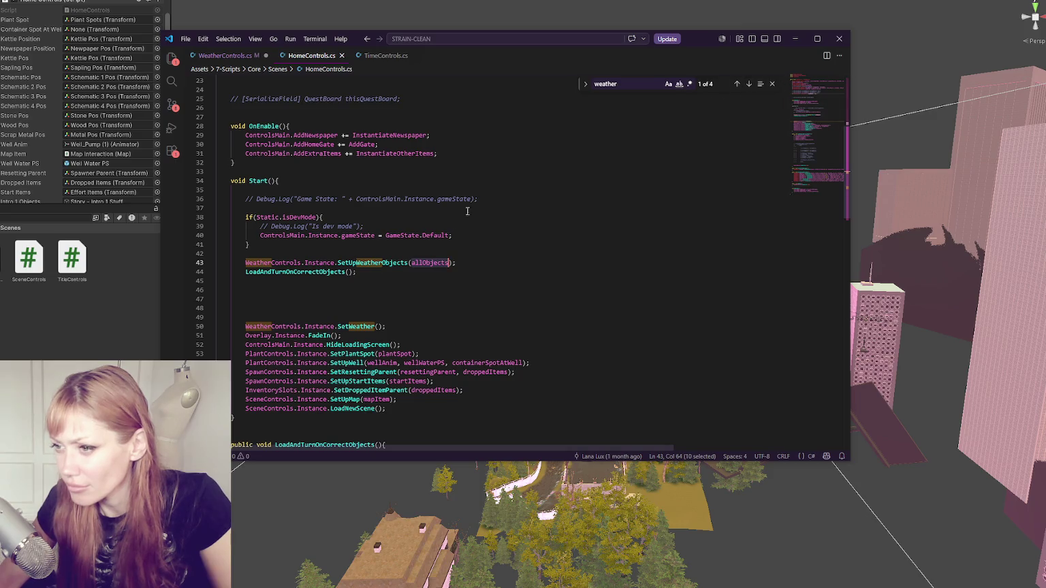
{"action": "left_click", "coordinate": [748, 84]}
{"action": "left_click", "coordinate": [748, 84]}
{"action": "left_click", "coordinate": [748, 84]}
{"action": "left_click", "coordinate": [748, 84]}
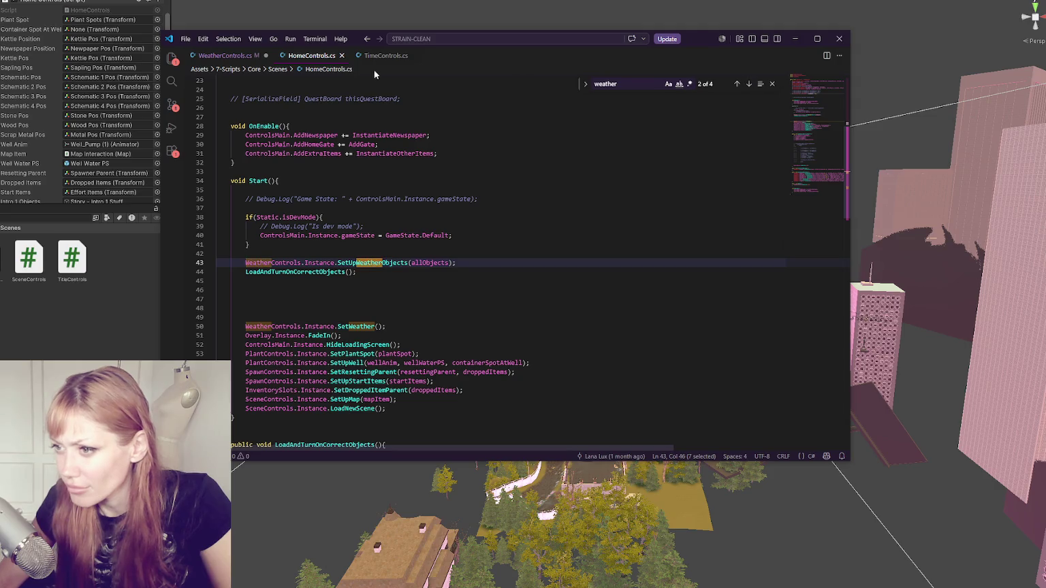
{"action": "double_click", "coordinate": [386, 263]}
{"action": "key", "text": "F12"}
{"action": "key", "text": "ctrl+f"}
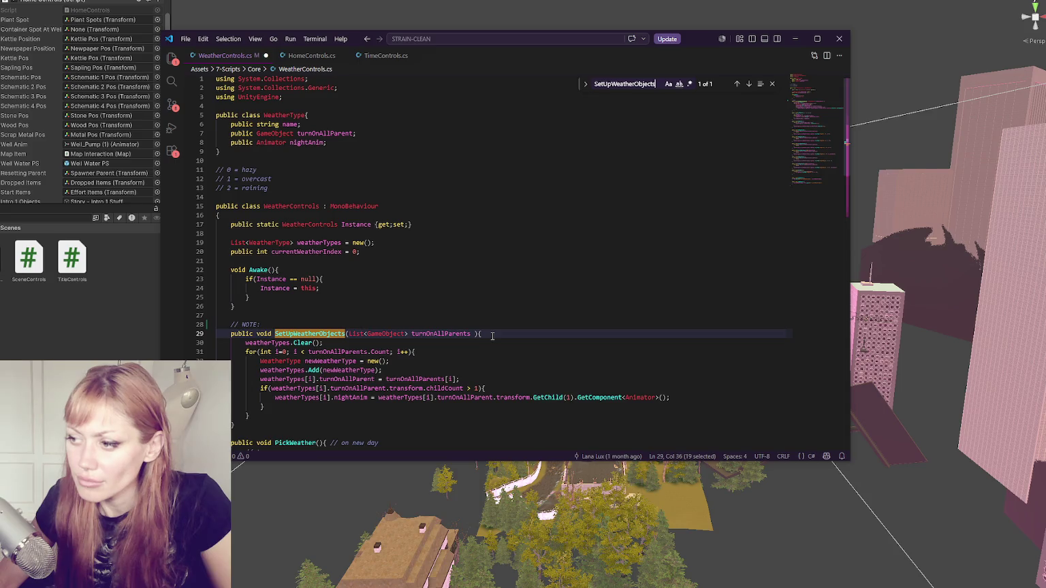
- Back in HomeControls.cs, trace allObjects from the line 43 call to its line 21 declaration
{"action": "left_click", "coordinate": [316, 56]}
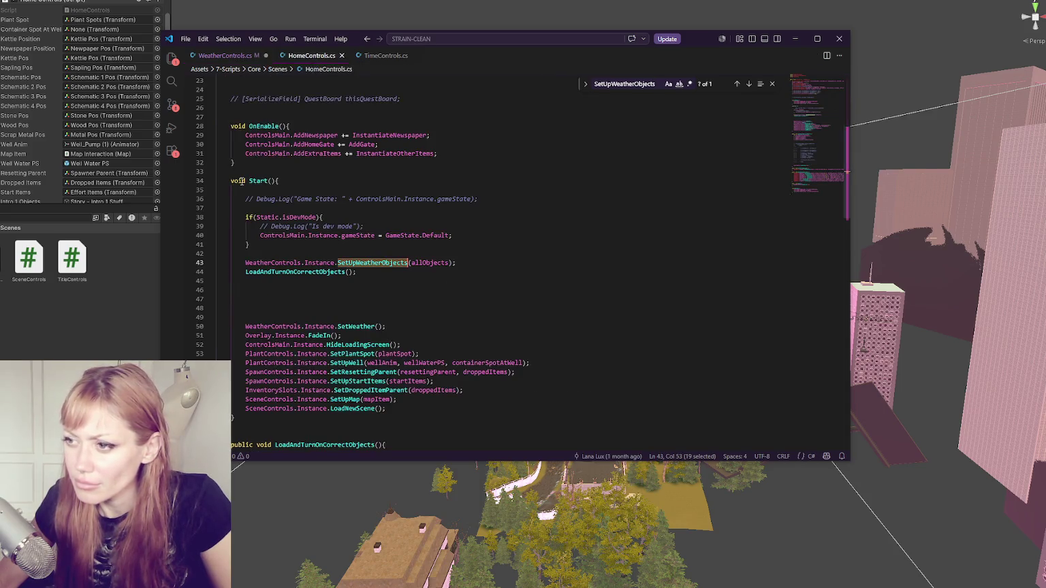
{"action": "double_click", "coordinate": [429, 262]}
{"action": "left_click", "coordinate": [737, 84]}
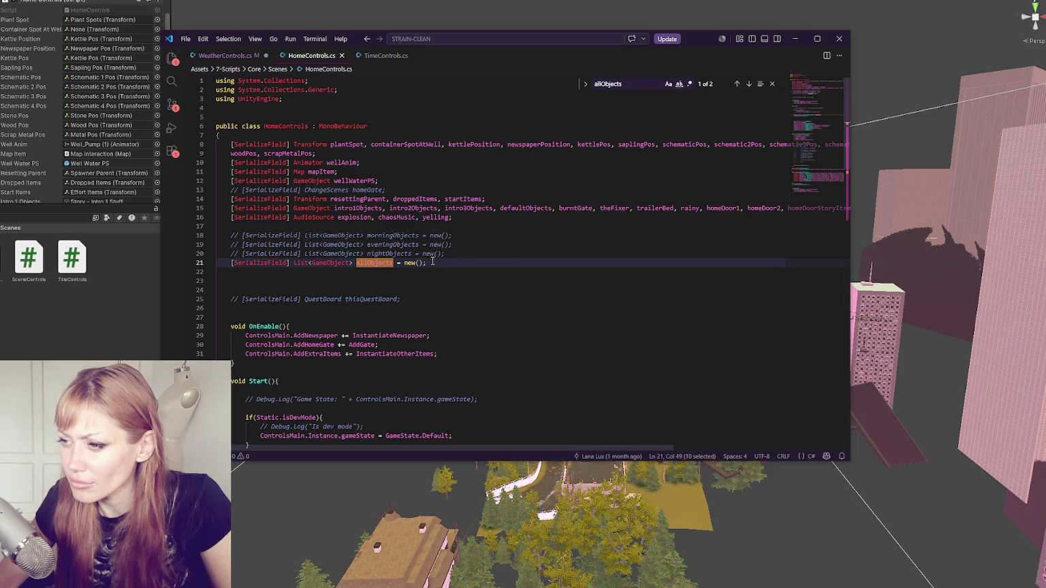
{"action": "scroll", "coordinate": [433, 261], "scroll_direction": "down", "scroll_amount": 5}
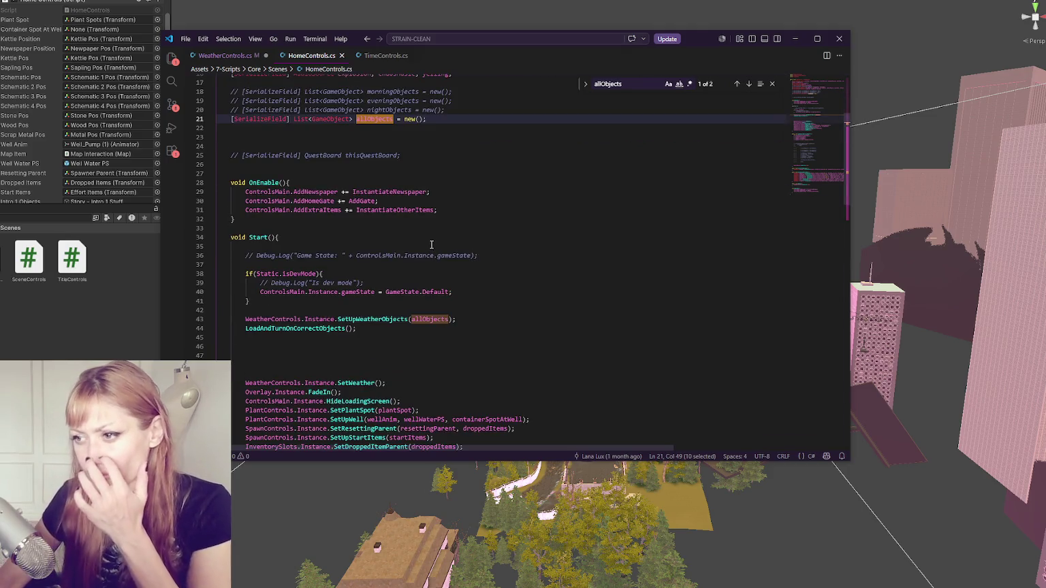
{"action": "scroll", "coordinate": [431, 245], "scroll_direction": "up", "scroll_amount": 5}
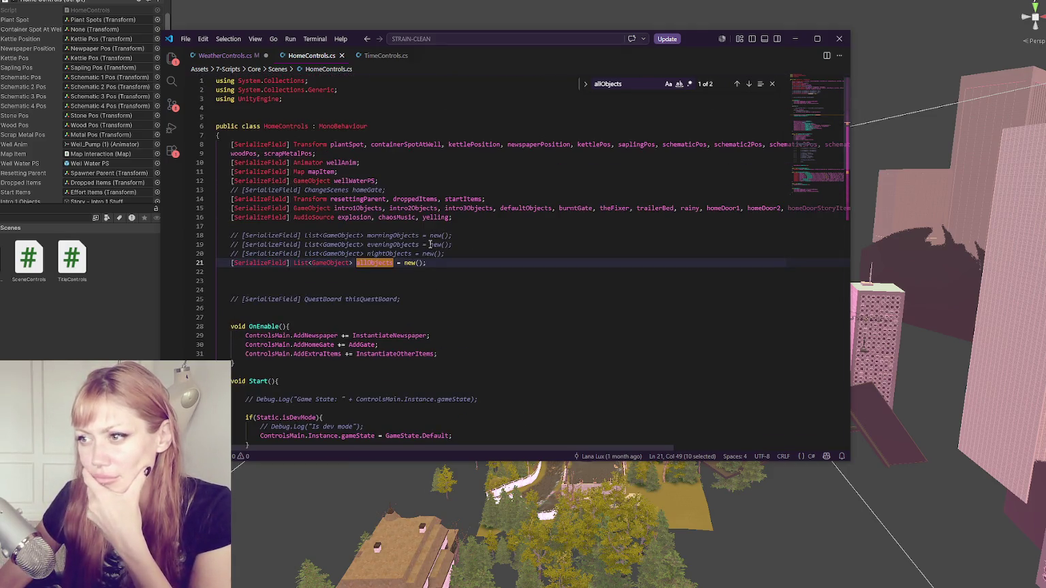
{"action": "scroll", "coordinate": [429, 244], "scroll_direction": "down", "scroll_amount": 4}
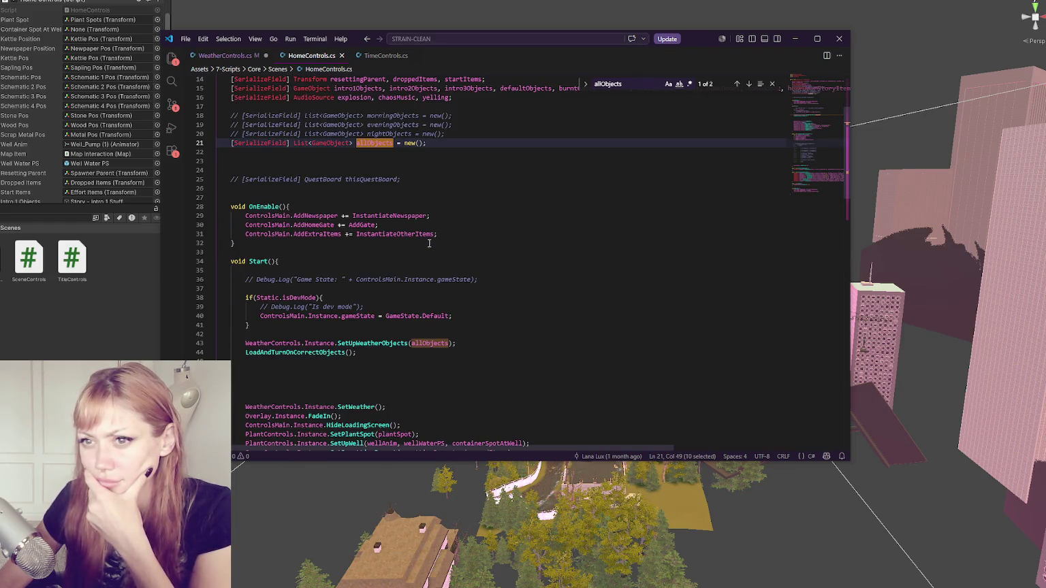
{"action": "scroll", "coordinate": [429, 244], "scroll_direction": "up", "scroll_amount": 4}
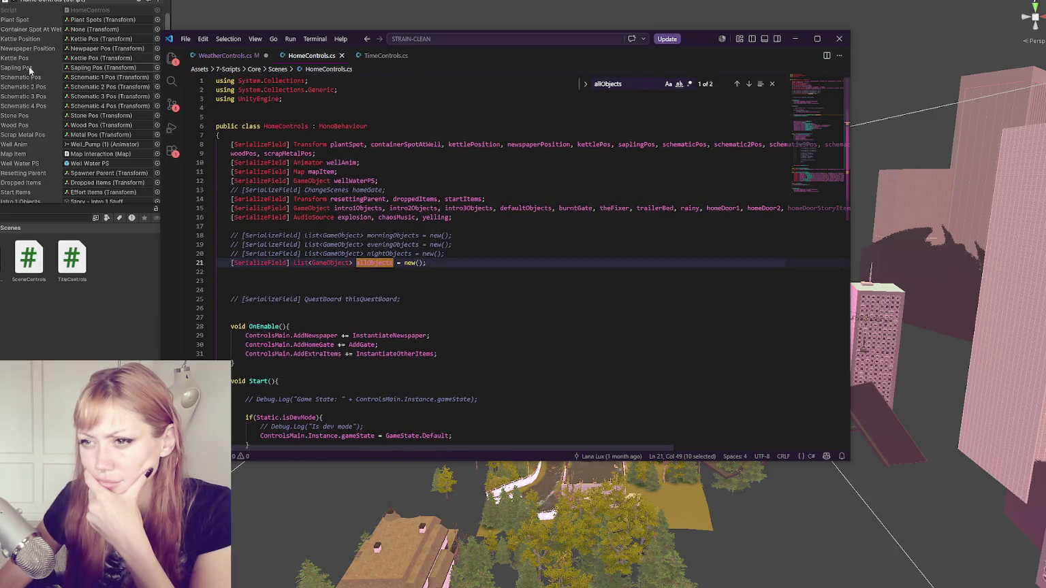
{"action": "scroll", "coordinate": [29, 75], "scroll_direction": "down", "scroll_amount": 6}
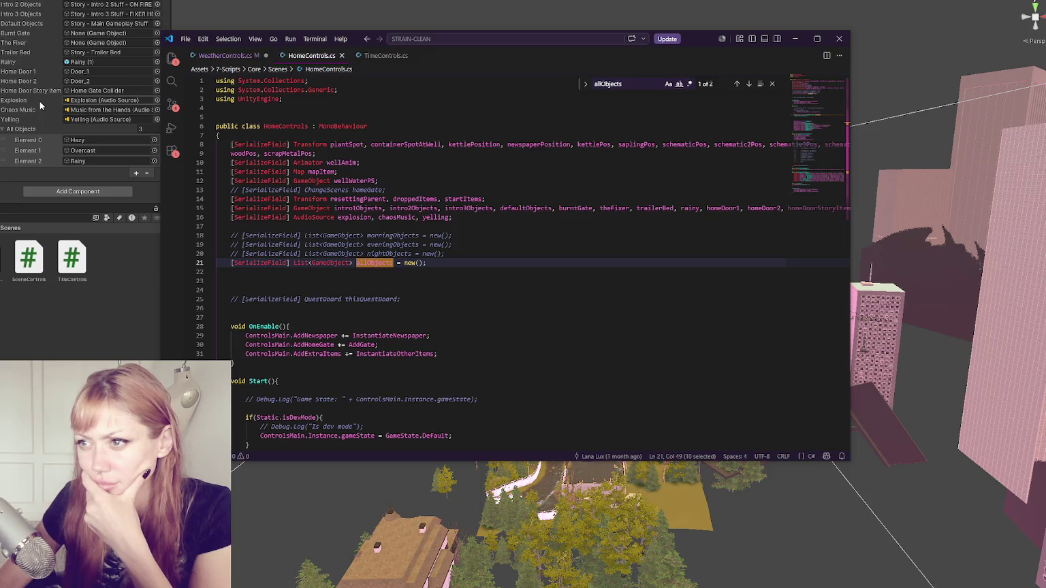
{"action": "left_click", "coordinate": [248, 55]}
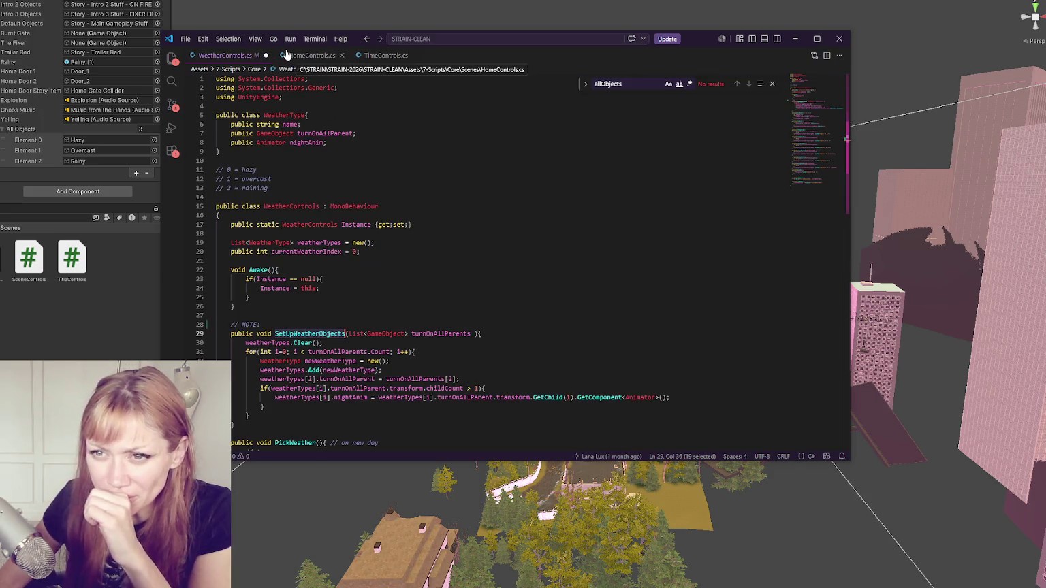
{"action": "left_click", "coordinate": [286, 55]}
{"action": "scroll", "coordinate": [362, 228], "scroll_direction": "down", "scroll_amount": 1}
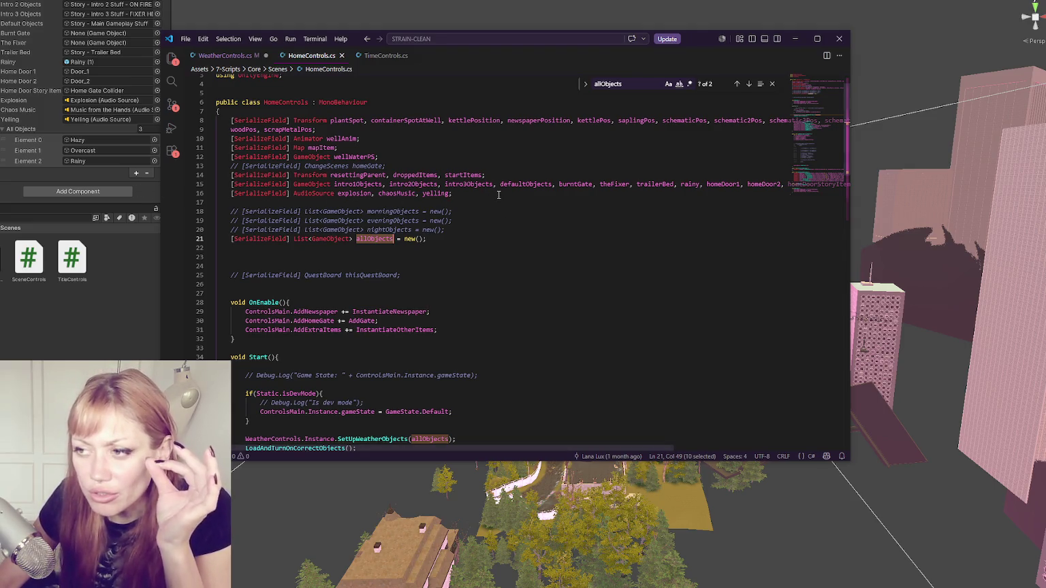
- Rename the line 21 allObjects declaration to weatherTypes and save HomeControls.cs
{"action": "type", "text": "WeatherO"}
{"action": "key", "text": "ctrl+z"}
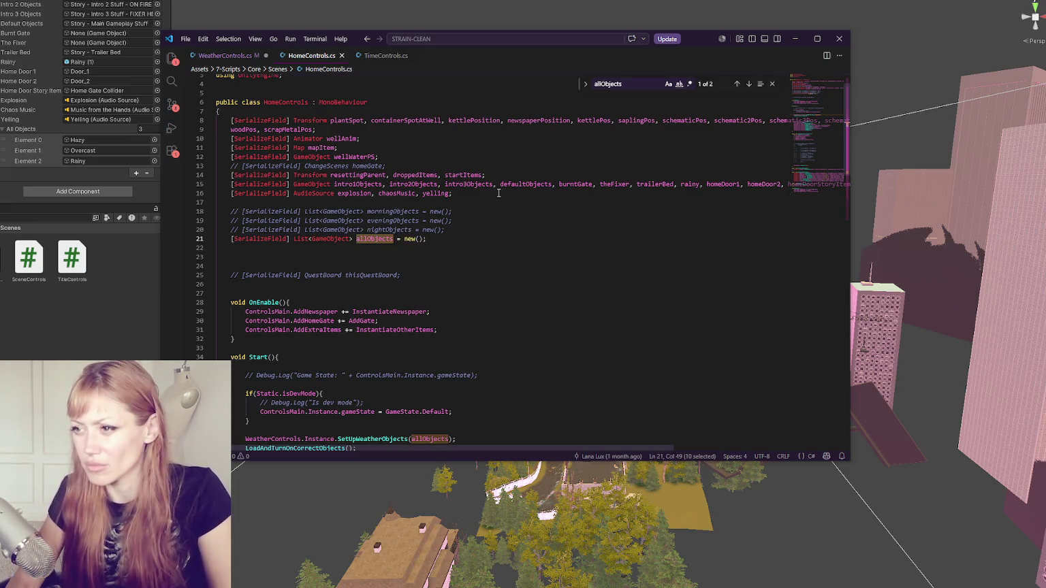
{"action": "type", "text": "weatherTypes"}
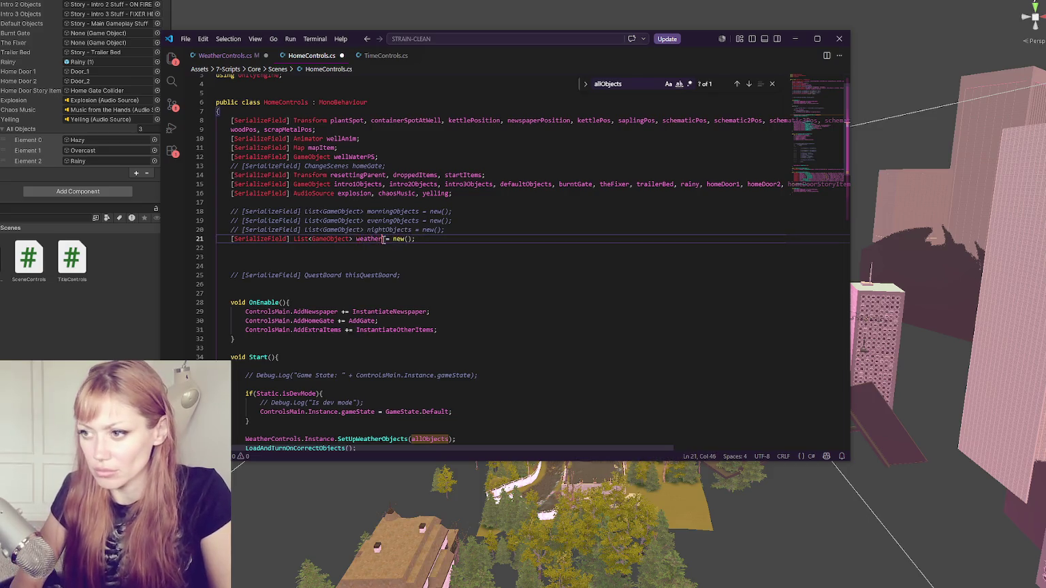
{"action": "key", "text": "ctrl+s"}
{"action": "key", "text": "F3"}
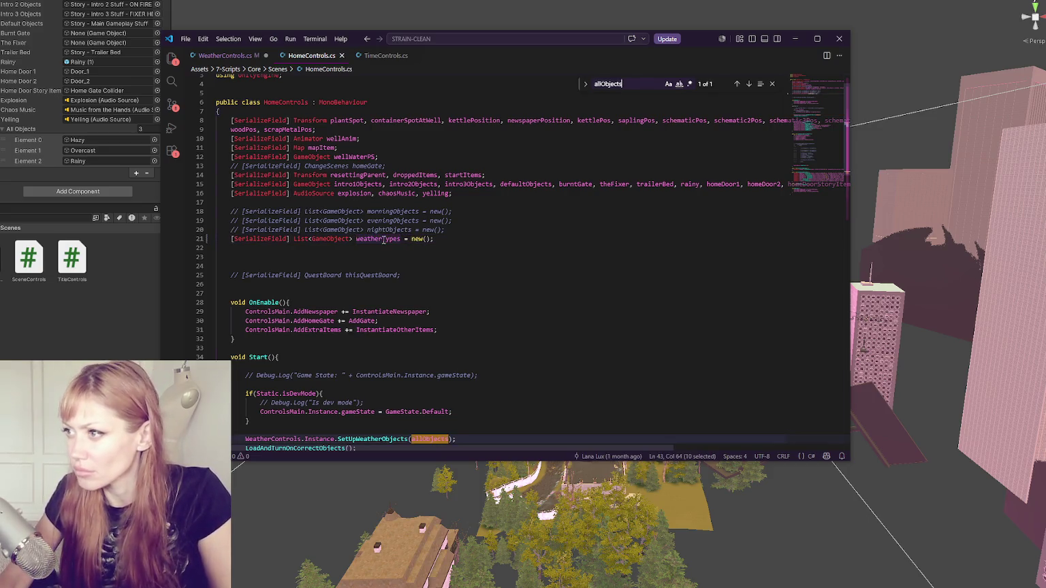
- Replace allObjects on line 43 with weatherTypes, save, and return to Unity to recompile
{"action": "scroll", "coordinate": [476, 272], "scroll_direction": "up", "scroll_amount": 4}
{"action": "double_click", "coordinate": [378, 167]}
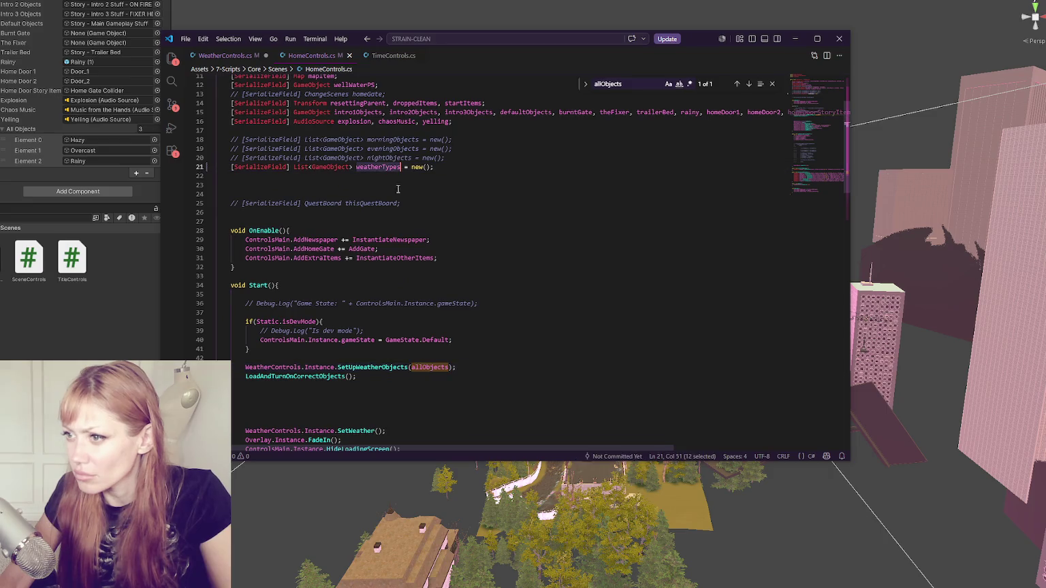
{"action": "key", "text": "ctrl+c"}
{"action": "double_click", "coordinate": [429, 367]}
{"action": "key", "text": "ctrl+v"}
{"action": "key", "text": "ctrl+s"}
{"action": "left_click", "coordinate": [474, 331]}
{"action": "scroll", "coordinate": [420, 318], "scroll_direction": "down", "scroll_amount": 5}
{"action": "scroll", "coordinate": [419, 318], "scroll_direction": "up", "scroll_amount": 5}
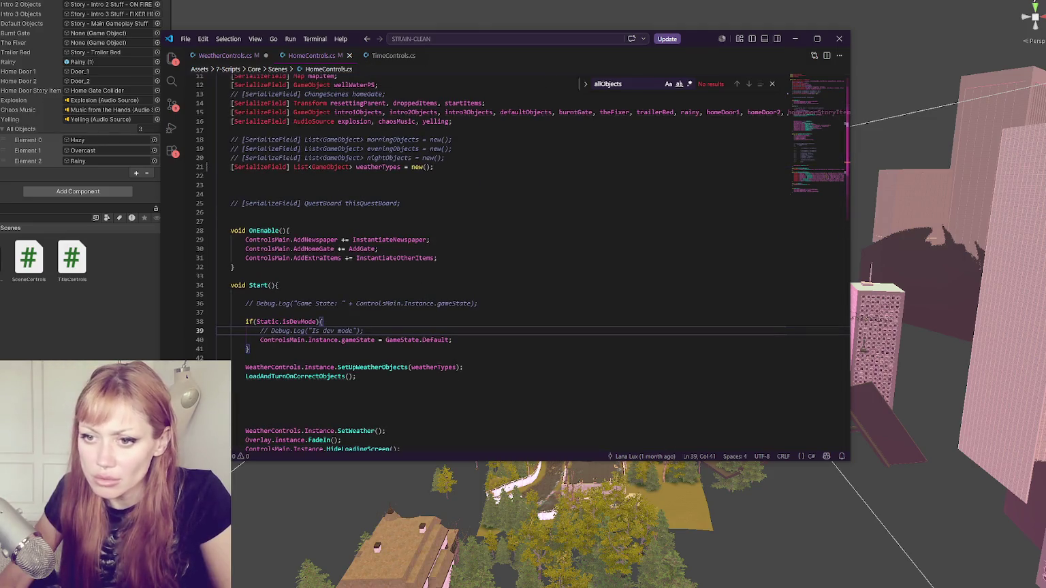
{"action": "key", "text": "alt+Tab"}
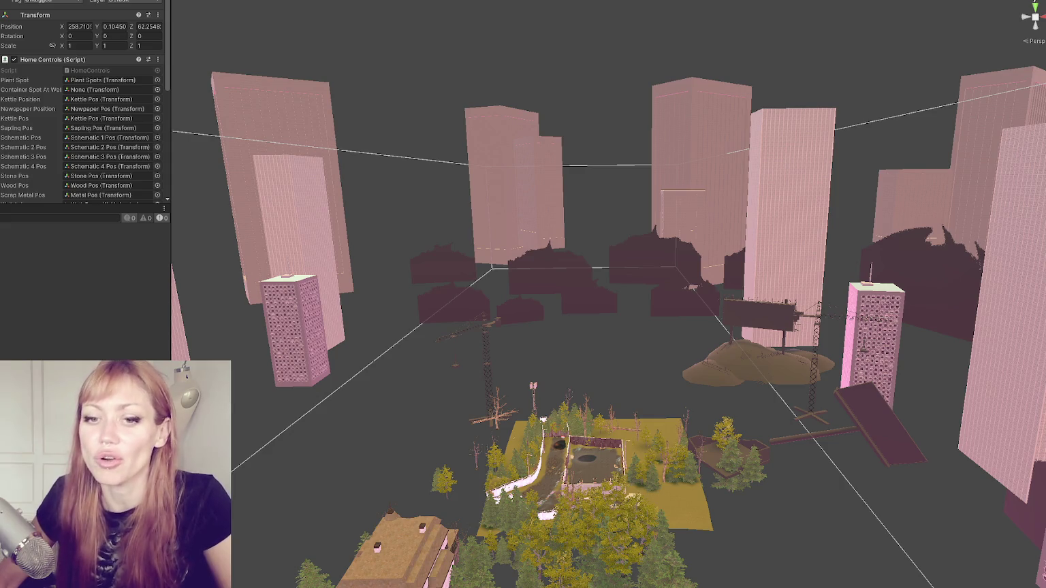
- Fill the Home Weather Types list with Hazy, Overcast and Rainy
{"action": "key", "text": "ctrl+5"}
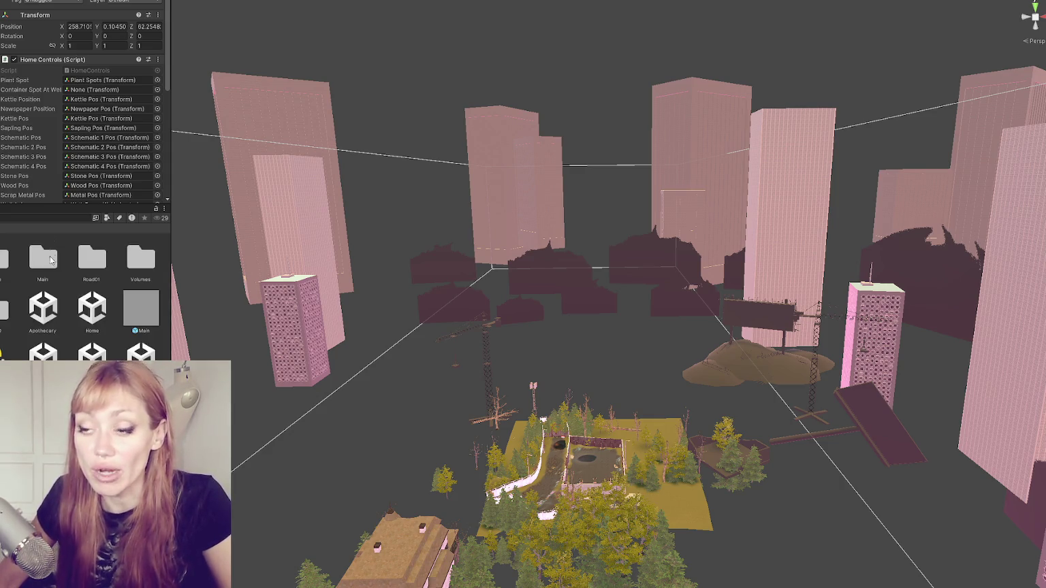
{"action": "scroll", "coordinate": [97, 165], "scroll_direction": "down", "scroll_amount": 10}
{"action": "left_click", "coordinate": [41, 174]}
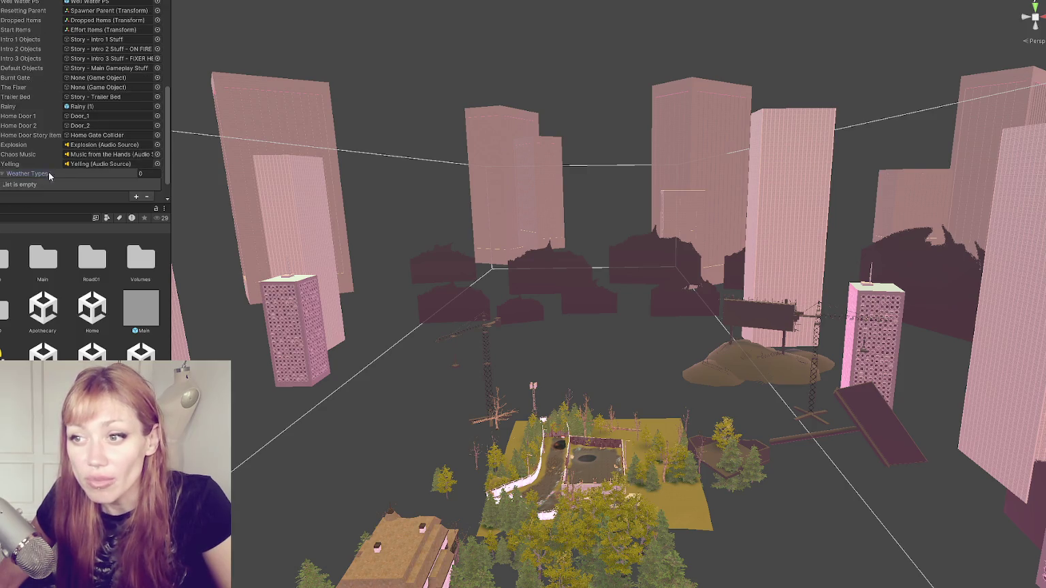
{"action": "scroll", "coordinate": [100, 109], "scroll_direction": "down", "scroll_amount": 1}
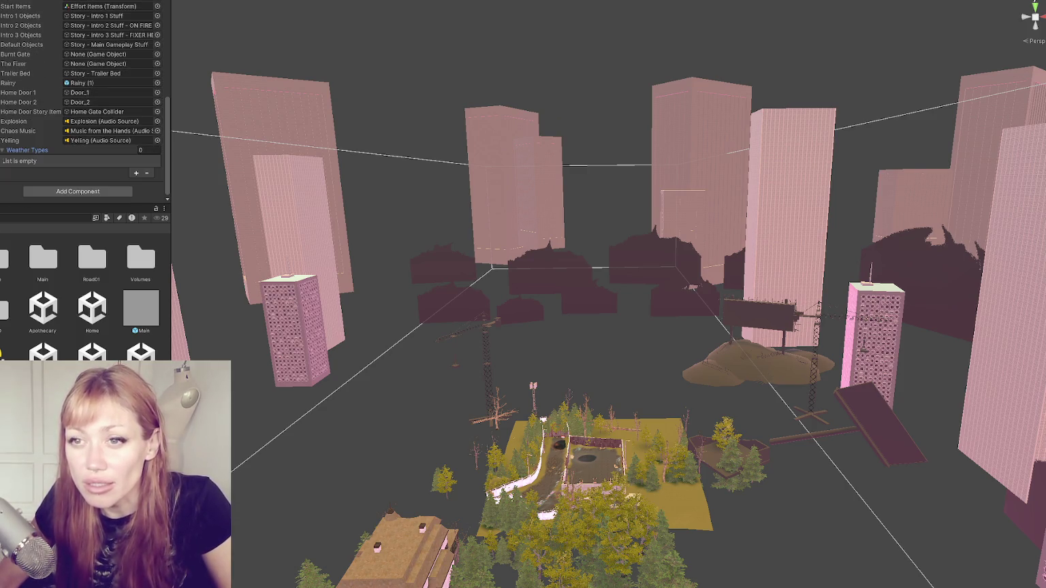
{"action": "left_click_drag", "start_coordinate": [92, 310], "coordinate": [28, 150]}
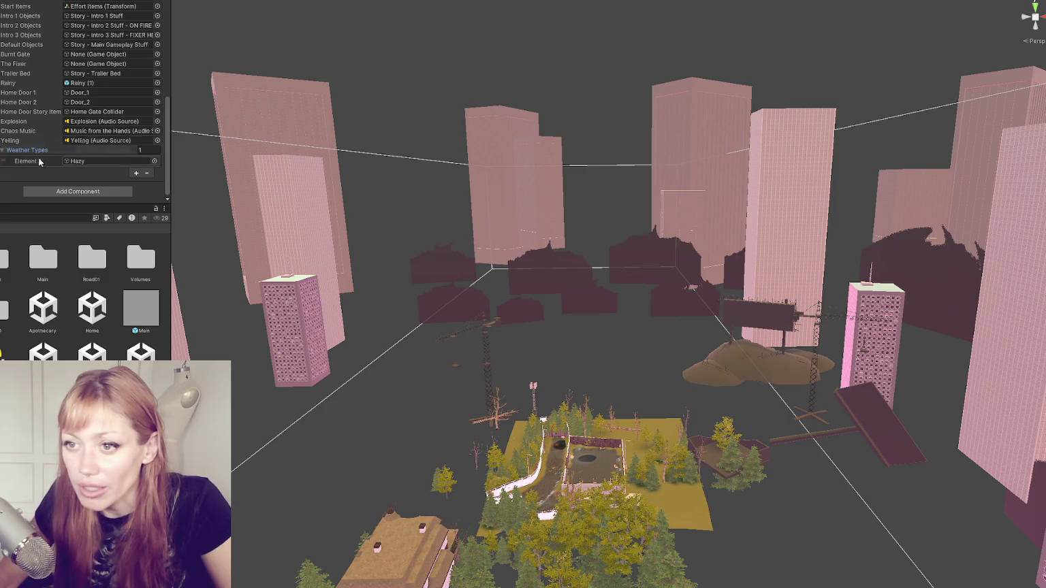
{"action": "left_click_drag", "start_coordinate": [2, 151], "coordinate": [27, 150]}
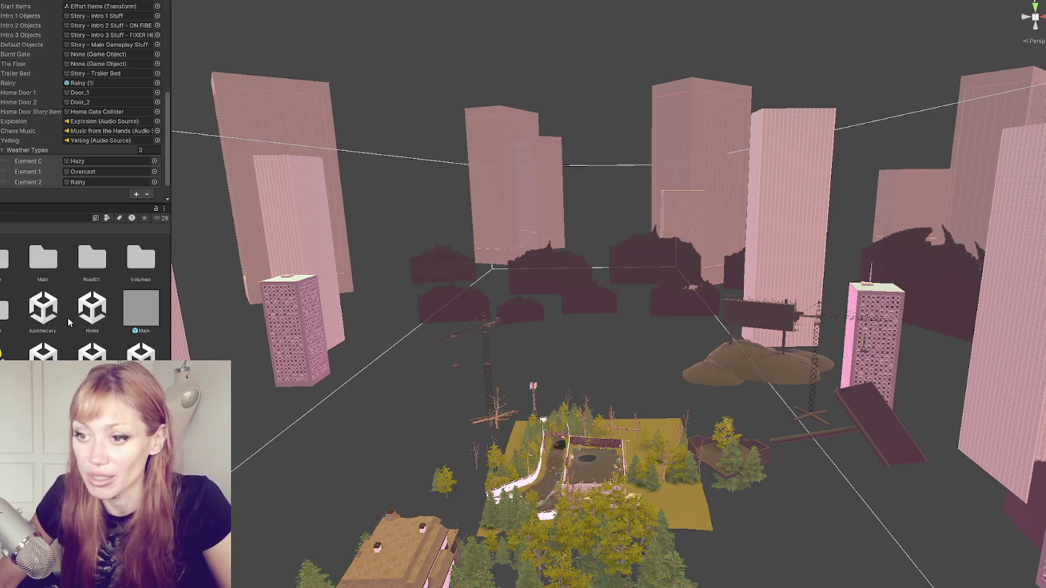
- Open the Apothecary scene and its controls script in the code editor
{"action": "right_click", "coordinate": [43, 305]}
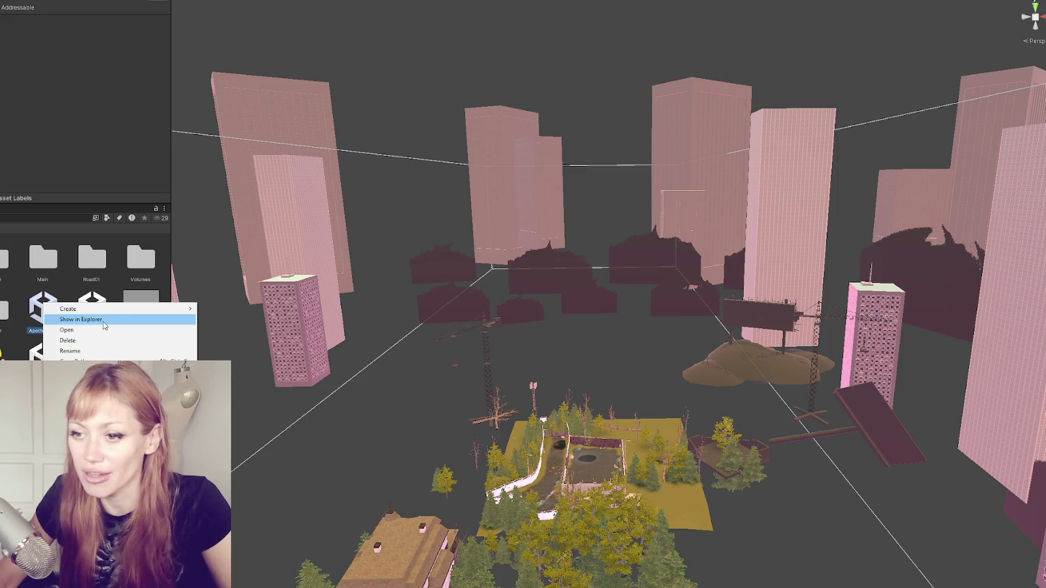
{"action": "left_click", "coordinate": [75, 362]}
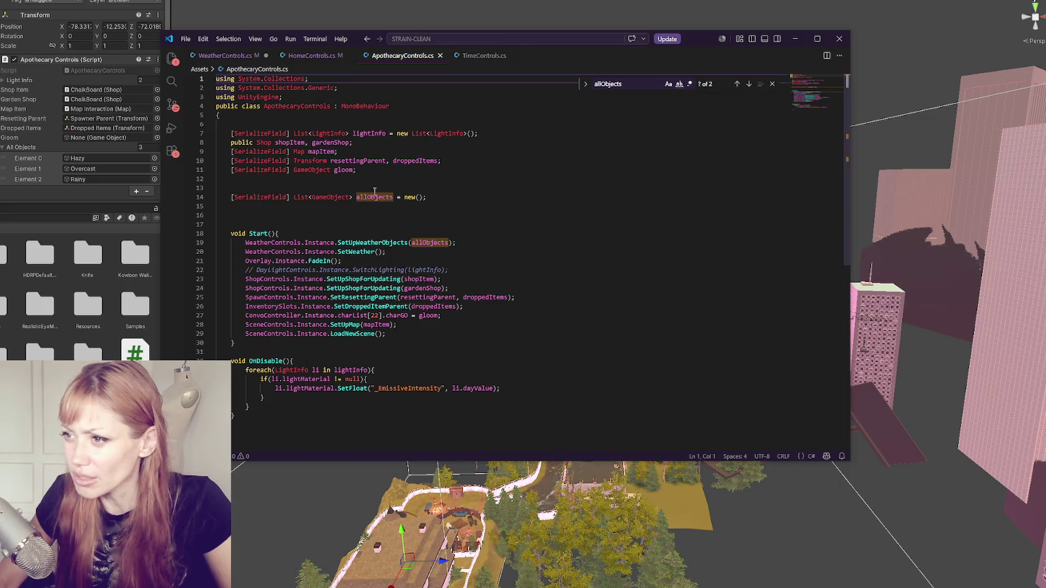
{"action": "key", "text": "ctrl+v"}
- Replace allObjects with weatherTypes on lines 14 and 19 of ApothecaryControls.cs, then close the editor
{"action": "key", "text": "ctrl+z"}
{"action": "double_click", "coordinate": [375, 198]}
{"action": "key", "text": "ctrl+v"}
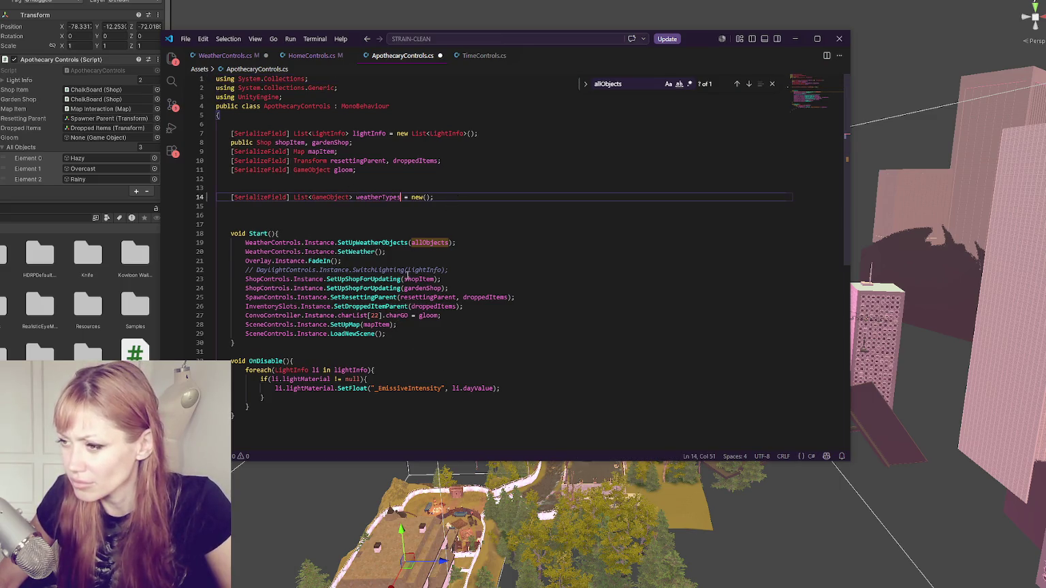
{"action": "double_click", "coordinate": [430, 242]}
{"action": "key", "text": "ctrl+v"}
{"action": "left_click", "coordinate": [127, 161]}
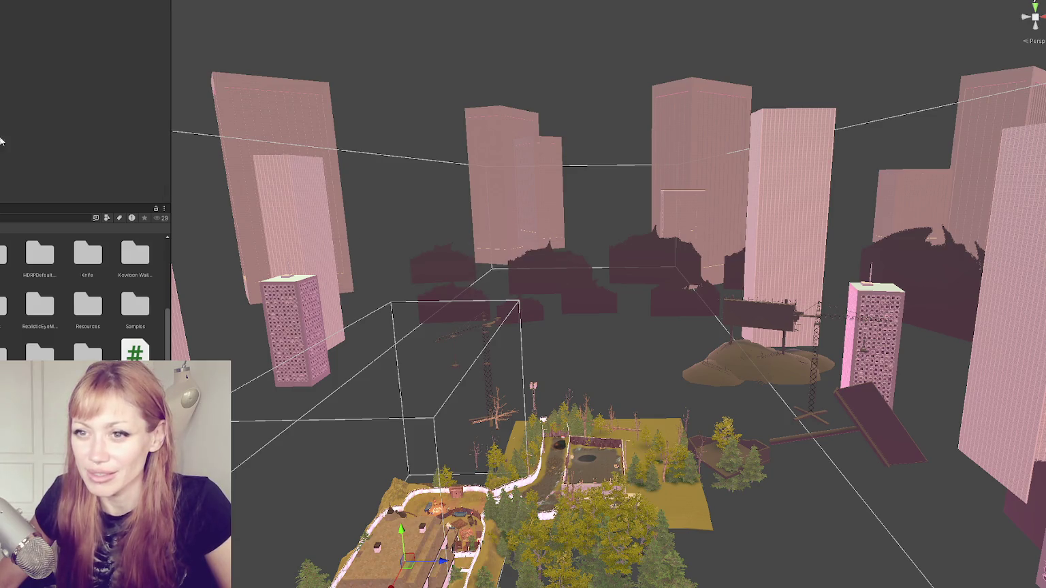
- Add Hazy, Overcast and Rainy to the Apothecary Weather Types list
{"action": "left_click", "coordinate": [27, 147]}
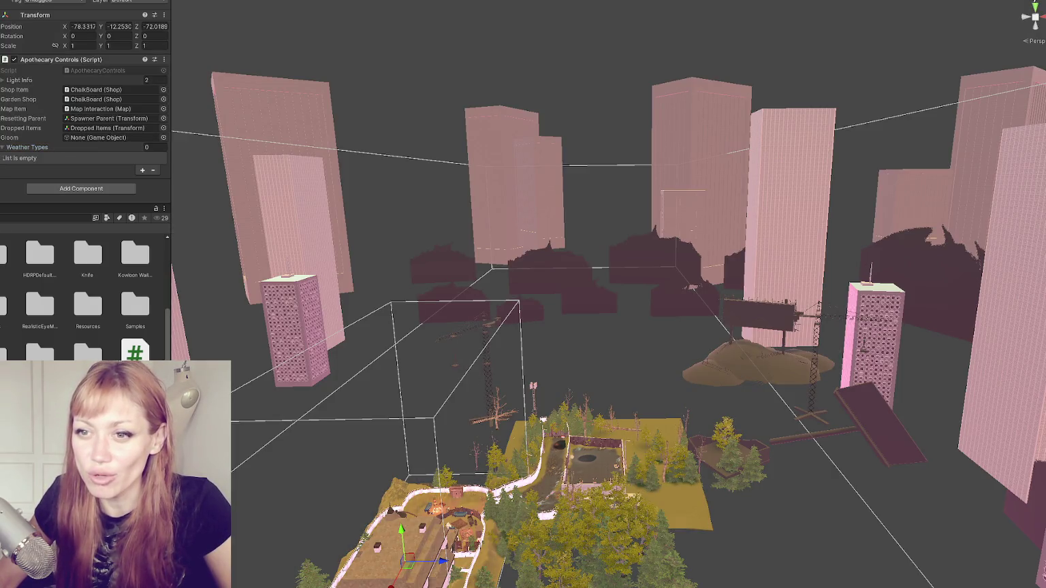
{"action": "left_click", "coordinate": [142, 170]}
{"action": "left_click_drag", "start_coordinate": [27, 151], "coordinate": [28, 147]}
{"action": "left_click", "coordinate": [27, 147]}
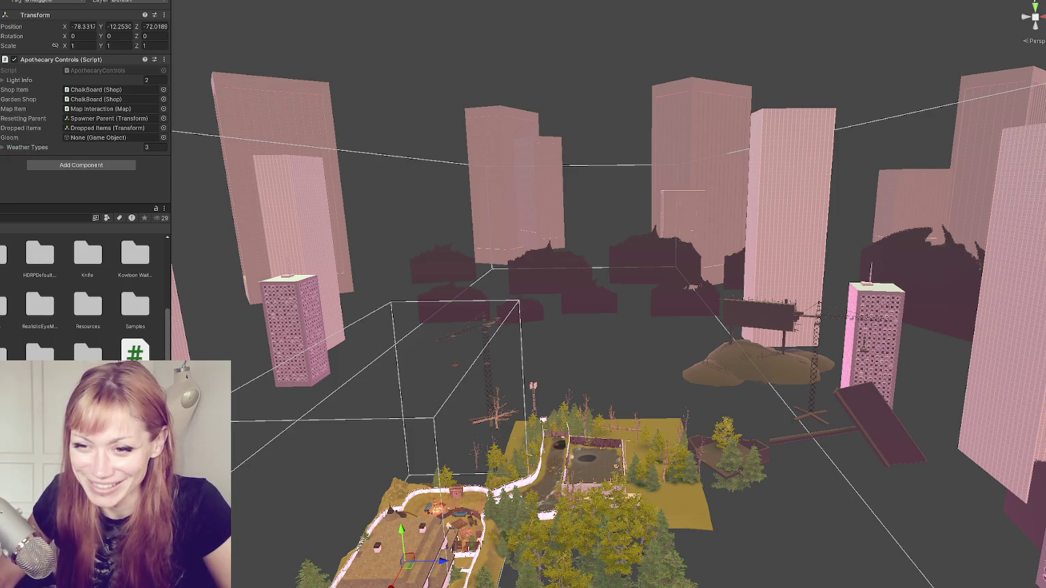
- Open the Wasteland scene additively and open its Wasteland Controls script for editing
{"action": "double_click", "coordinate": [39, 378]}
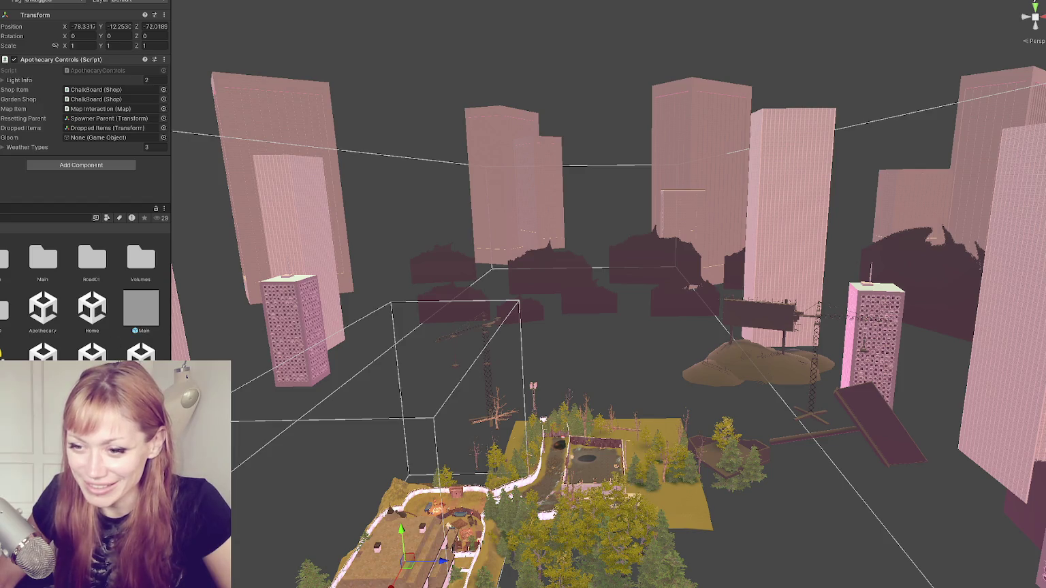
{"action": "right_click", "coordinate": [7, 310]}
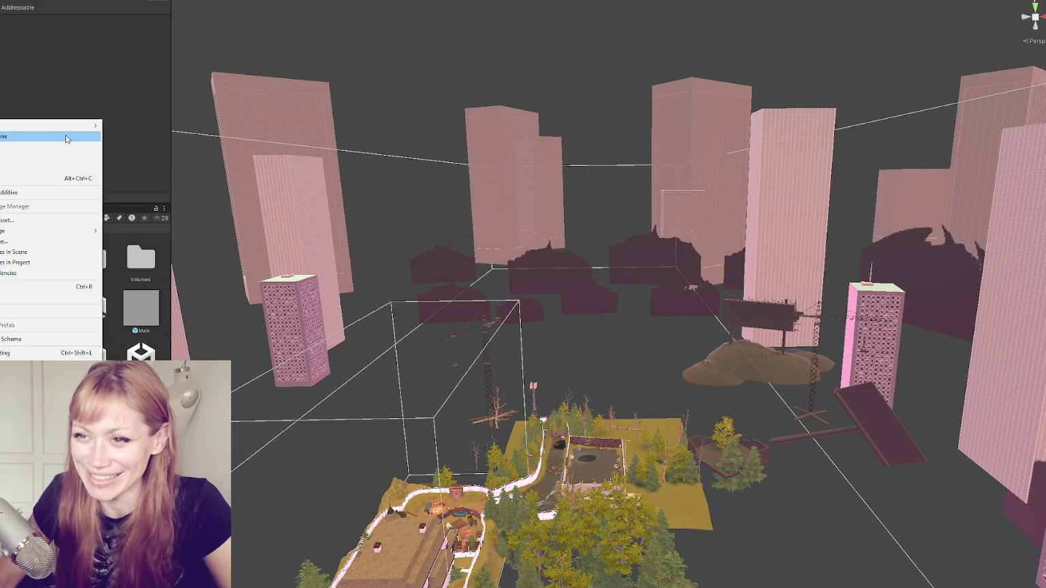
{"action": "left_click", "coordinate": [34, 193]}
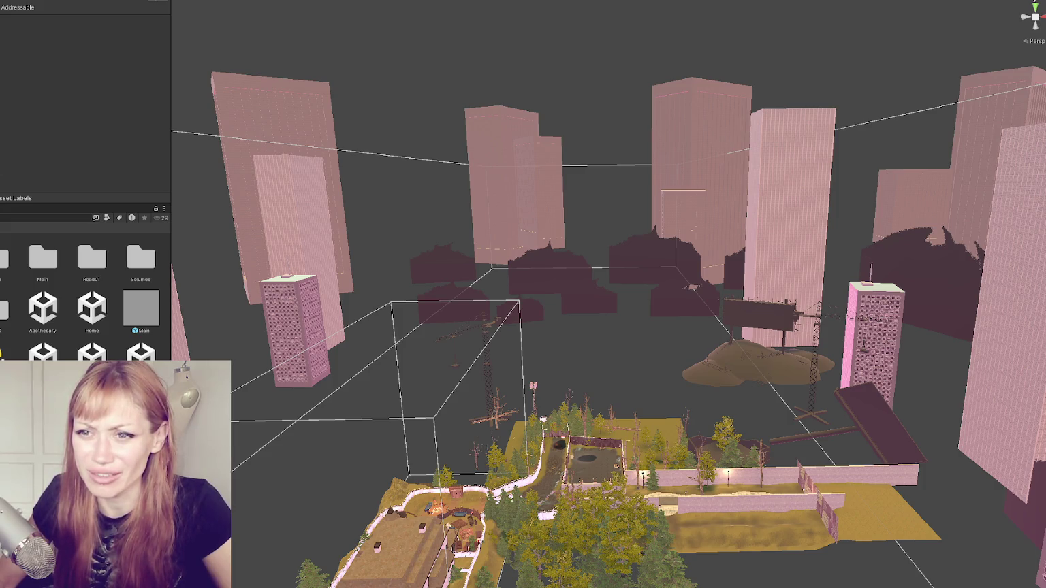
{"action": "left_click", "coordinate": [617, 470]}
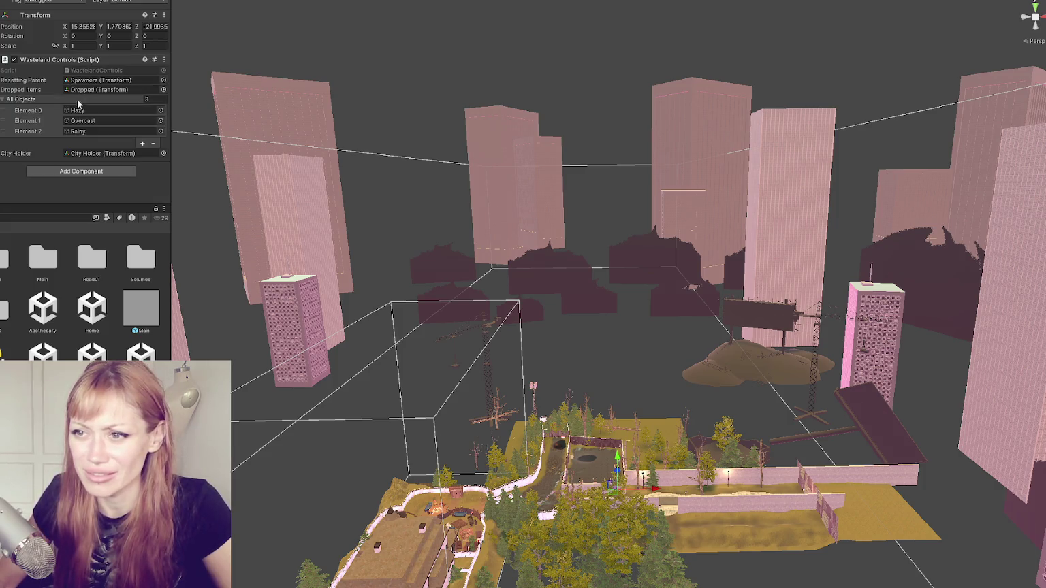
{"action": "double_click", "coordinate": [121, 71]}
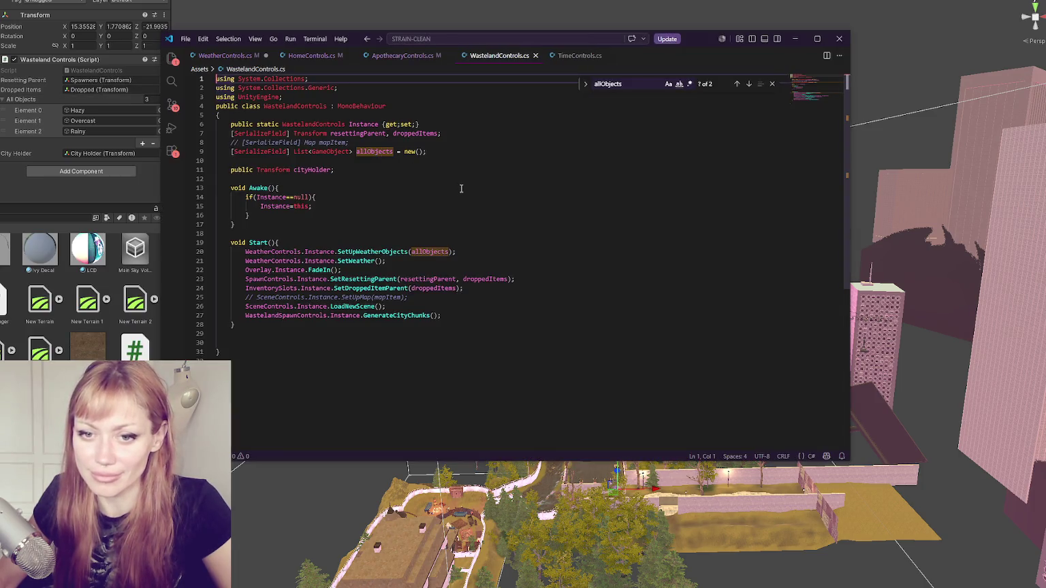
- Replace allObjects with weatherTypes on lines 9 and 20 of WastelandControls.cs, save, and close the editor
{"action": "double_click", "coordinate": [375, 152]}
{"action": "type", "text": "weatherTypes"}
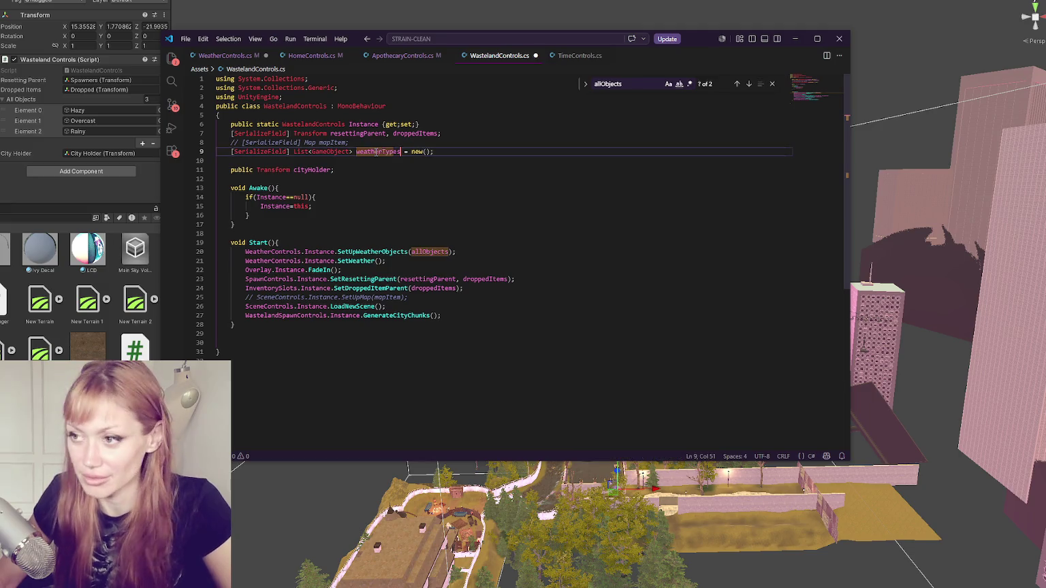
{"action": "double_click", "coordinate": [438, 251]}
{"action": "type", "text": "weatherTypes"}
{"action": "key", "text": "ctrl+s"}
{"action": "left_click", "coordinate": [59, 200]}
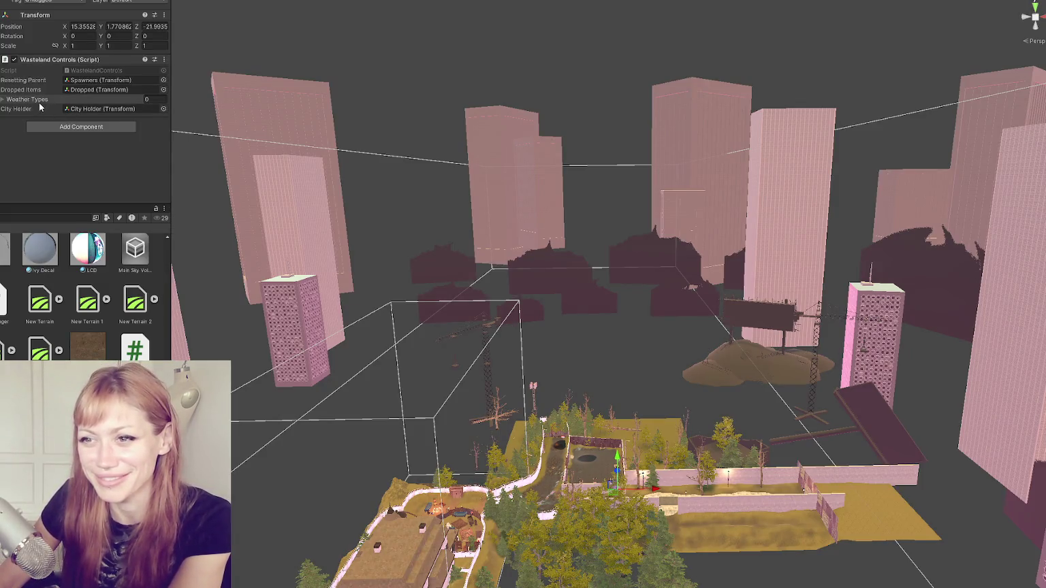
- Expand Wasteland Controls' Weather Types and drag in Hazy, Overcast and Rainy, then return to VS Code
{"action": "left_click", "coordinate": [26, 99]}
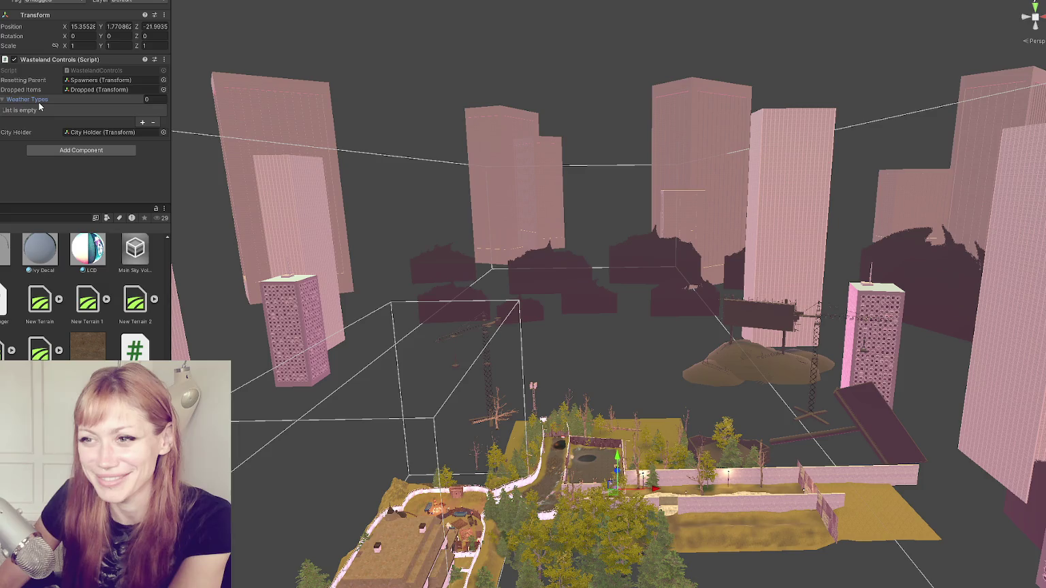
{"action": "left_click", "coordinate": [572, 446]}
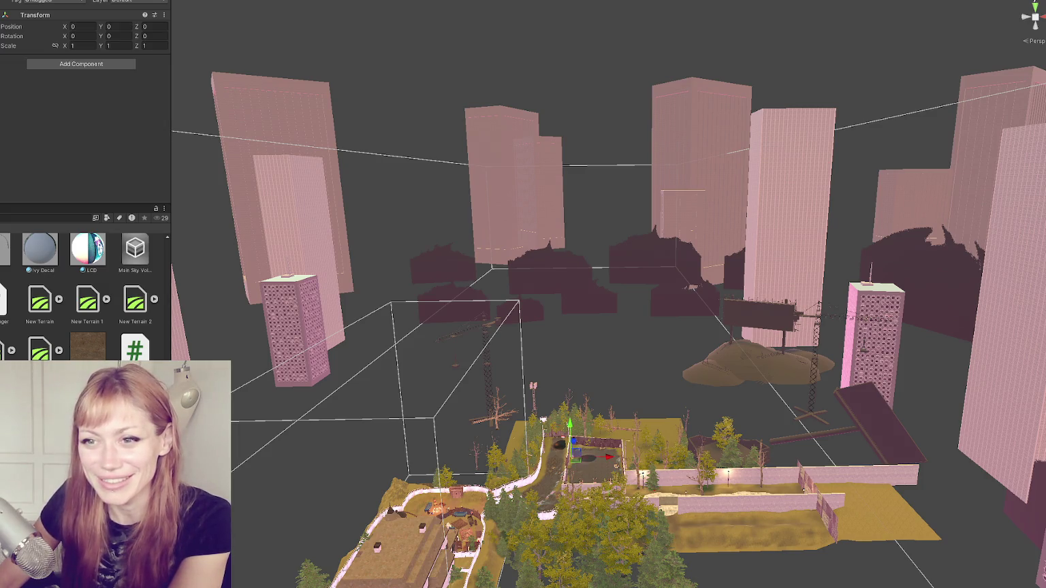
{"action": "left_click", "coordinate": [616, 474]}
{"action": "mouse_move", "coordinate": [47, 135]}
{"action": "left_mouse_down"}
{"action": "mouse_move", "coordinate": [96, 139]}
{"action": "mouse_move", "coordinate": [78, 107]}
{"action": "mouse_move", "coordinate": [42, 105]}
{"action": "left_mouse_up"}
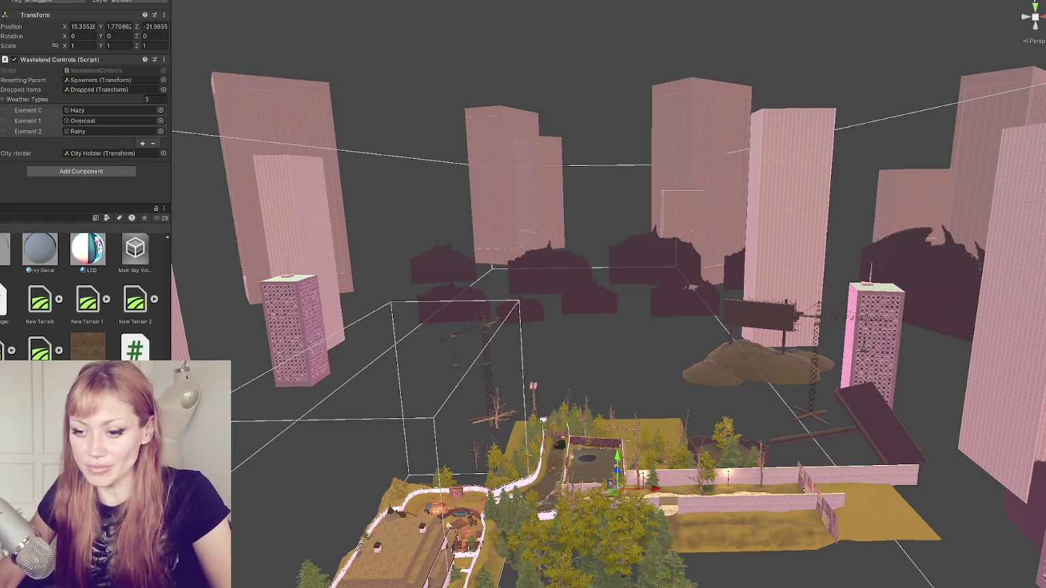
{"action": "key", "text": "alt+Tab"}
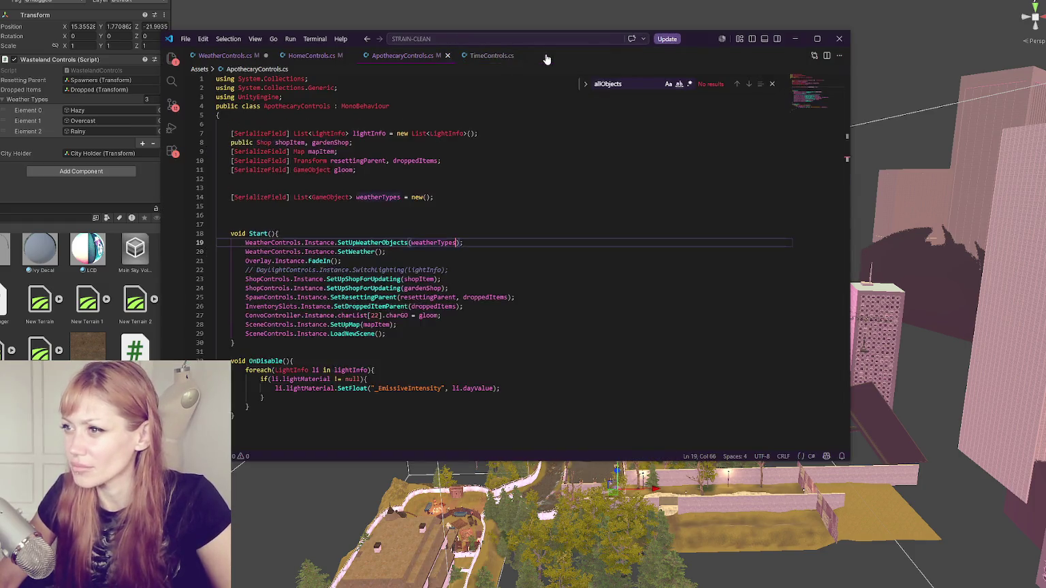
- Close the accidental untitled file and switch to WeatherControls.cs
{"action": "double_click", "coordinate": [546, 59]}
{"action": "left_click", "coordinate": [577, 56]}
{"action": "left_click", "coordinate": [225, 56]}
- Highlight every use of weatherTypes, the turnOnAllParents parameter and the WeatherType class
{"action": "left_click", "coordinate": [427, 169]}
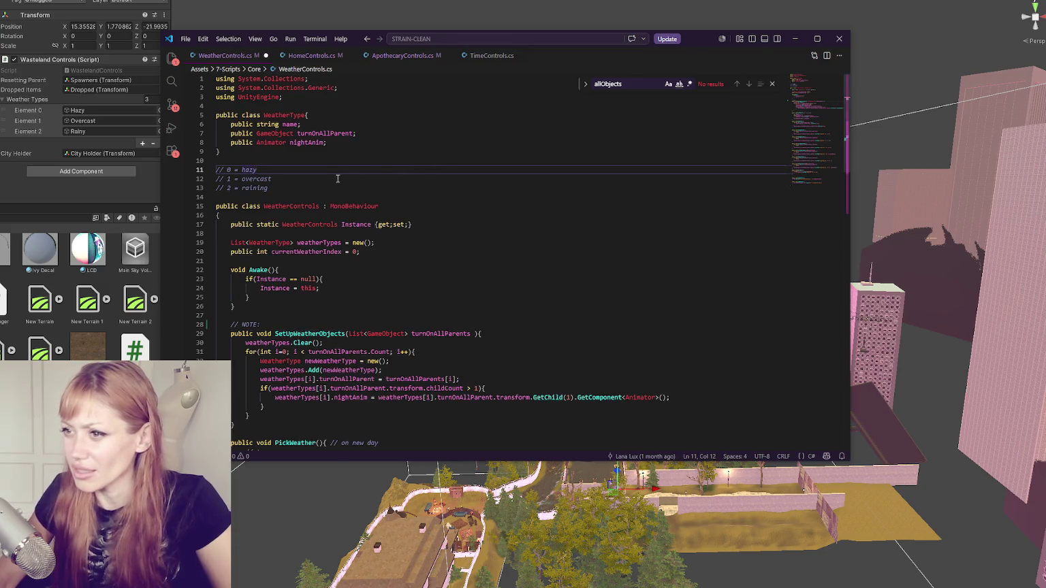
{"action": "double_click", "coordinate": [318, 243]}
{"action": "scroll", "coordinate": [412, 203], "scroll_direction": "down", "scroll_amount": 3}
{"action": "left_click", "coordinate": [383, 299]}
{"action": "scroll", "coordinate": [384, 259], "scroll_direction": "down", "scroll_amount": 3}
{"action": "double_click", "coordinate": [432, 190]}
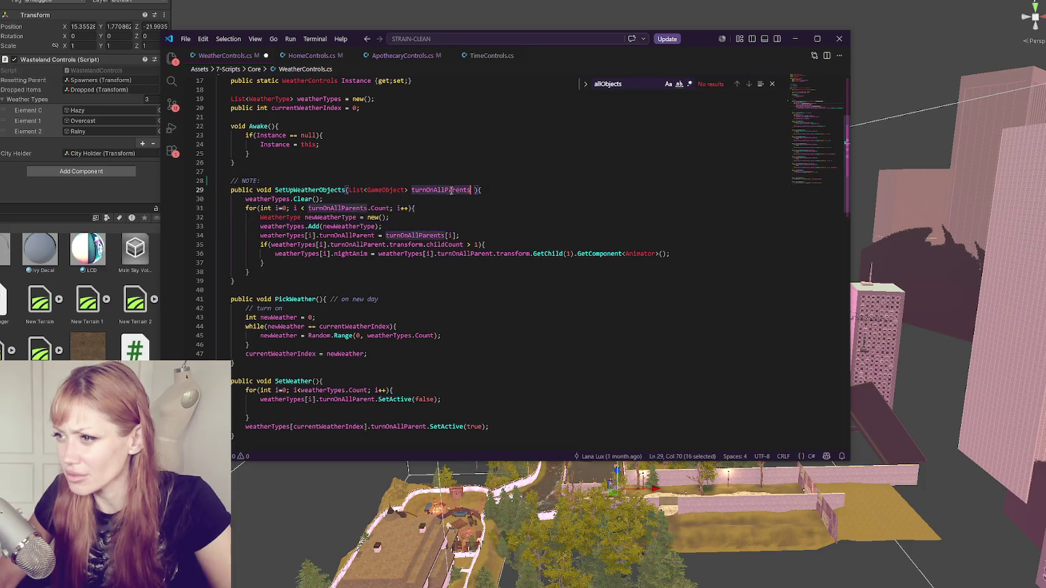
{"action": "scroll", "coordinate": [409, 177], "scroll_direction": "up", "scroll_amount": 6}
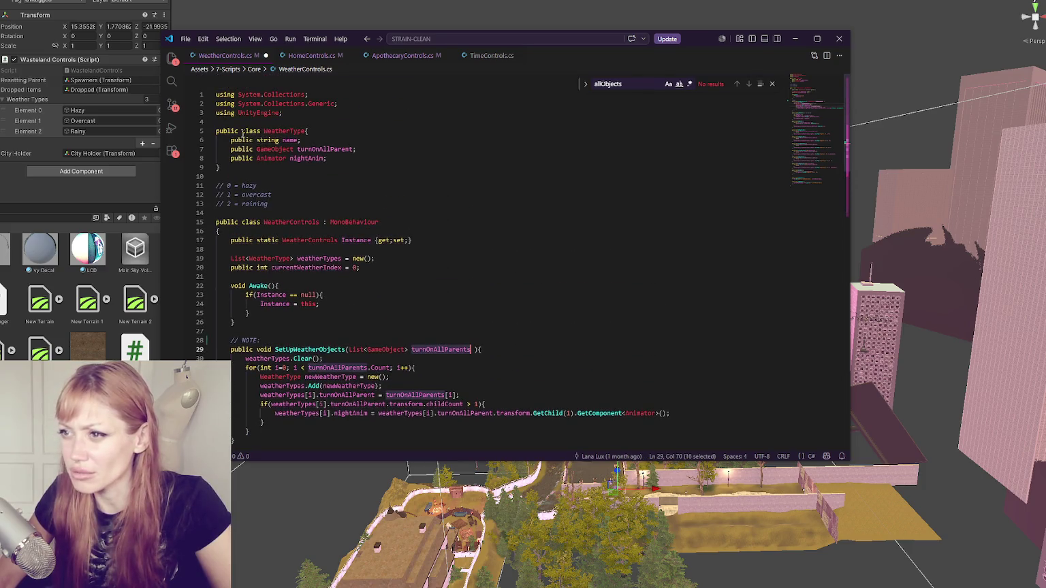
{"action": "double_click", "coordinate": [284, 131]}
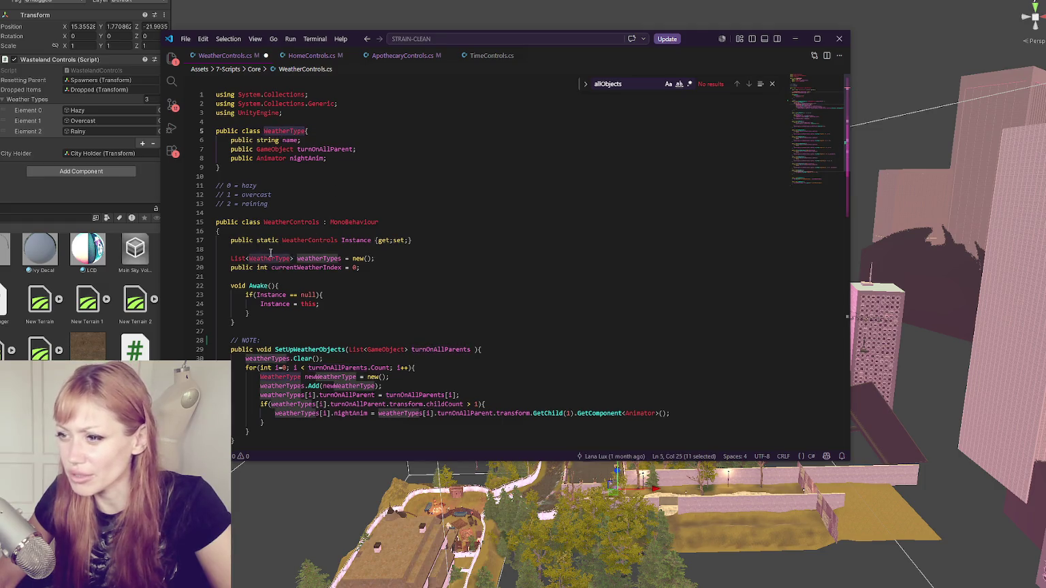